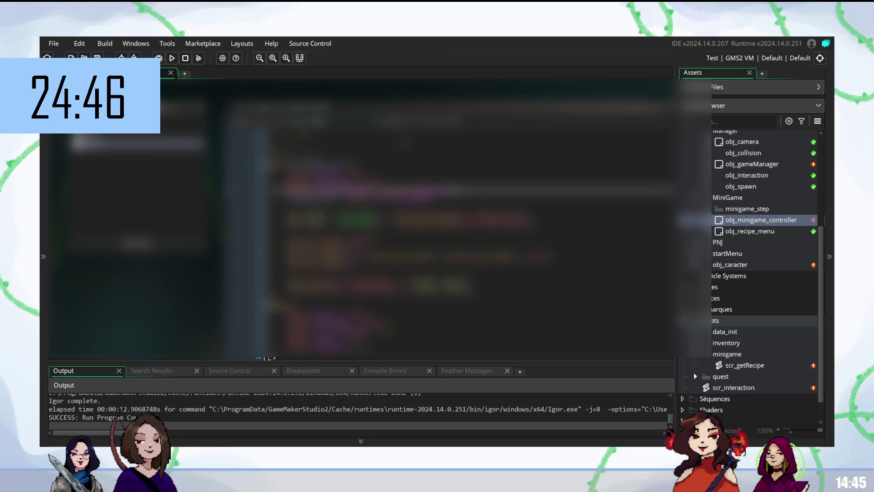
- Insert a camera_get_ function call via autocomplete and add new lines in obj_minigame_controller's code
scroll(469, 218, down, 3)
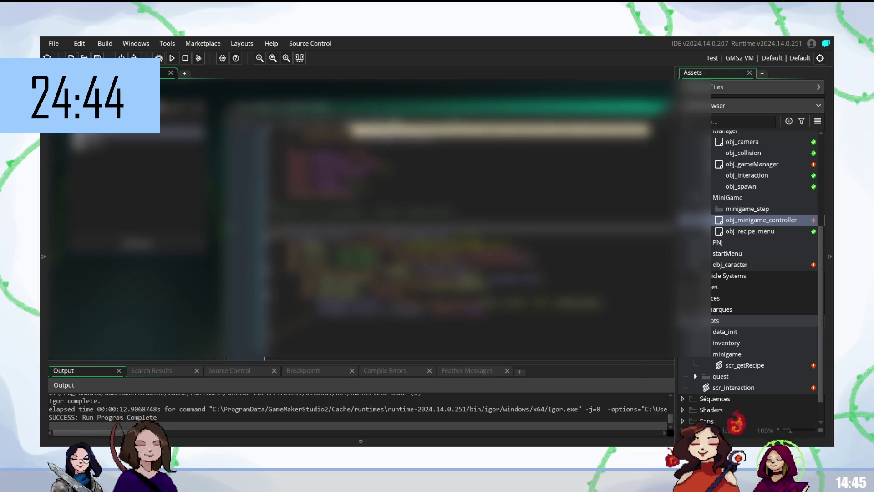
scroll(469, 228, down, 3)
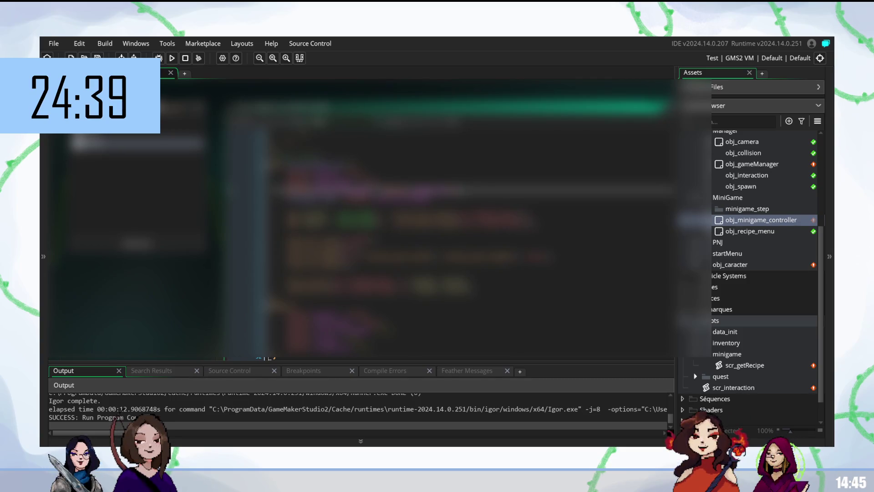
scroll(469, 242, up, 3)
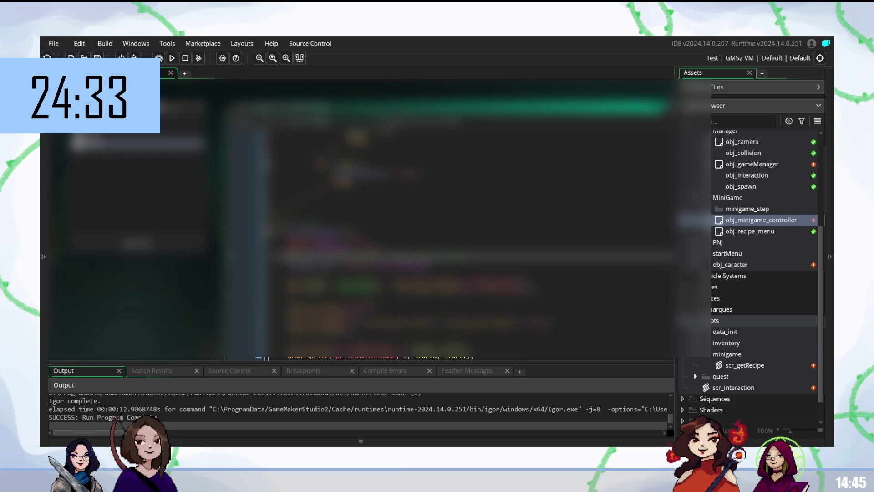
scroll(469, 241, up, 4)
scroll(469, 219, up, 2)
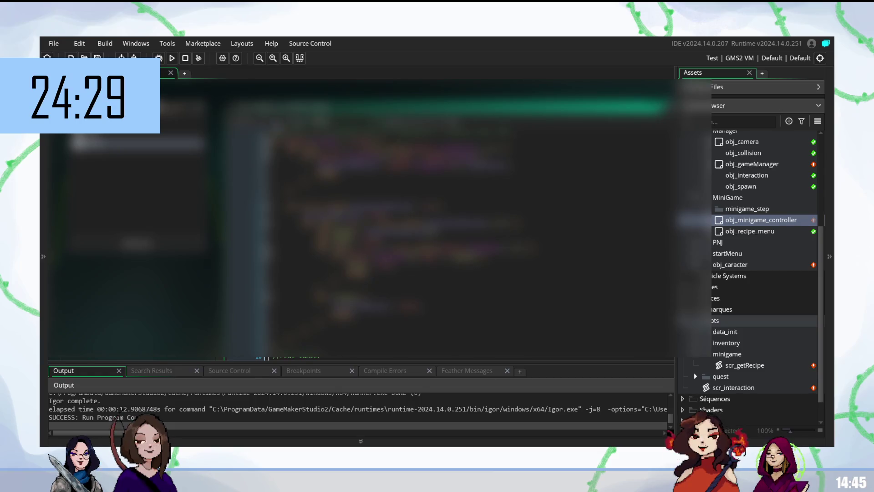
scroll(469, 242, down, 5)
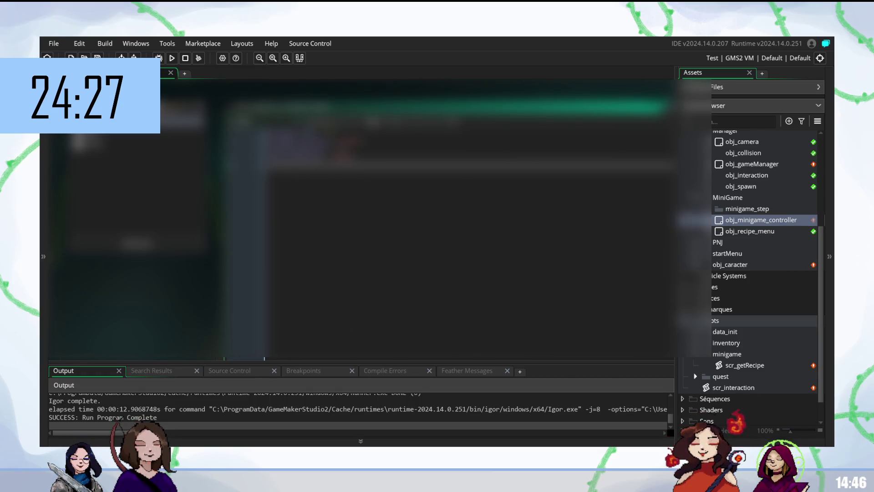
scroll(469, 241, up, 5)
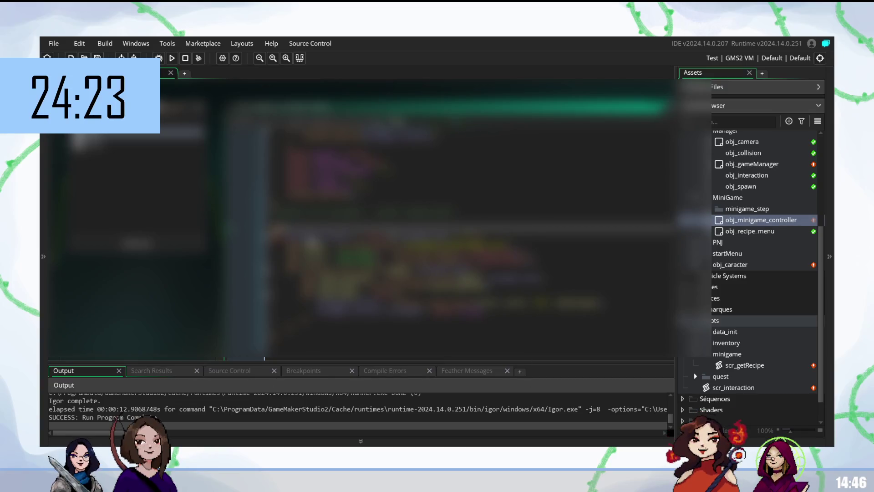
text(camera_get_)
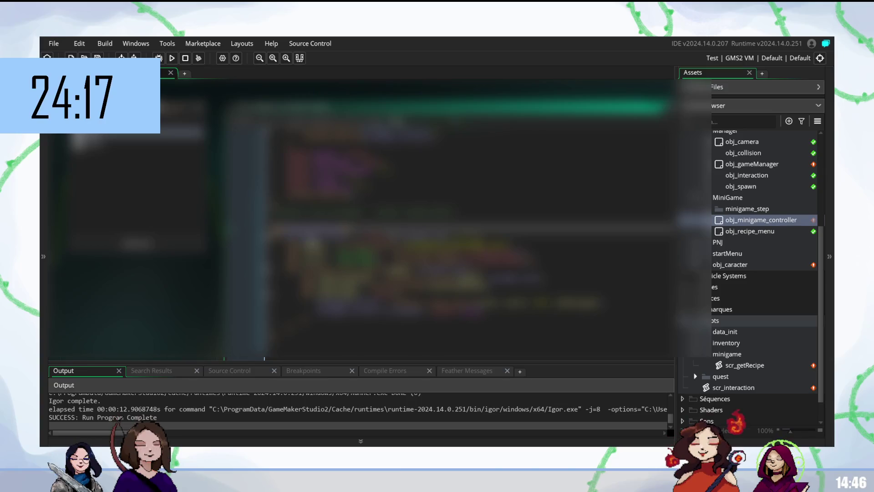
key(Return)
key(Return)
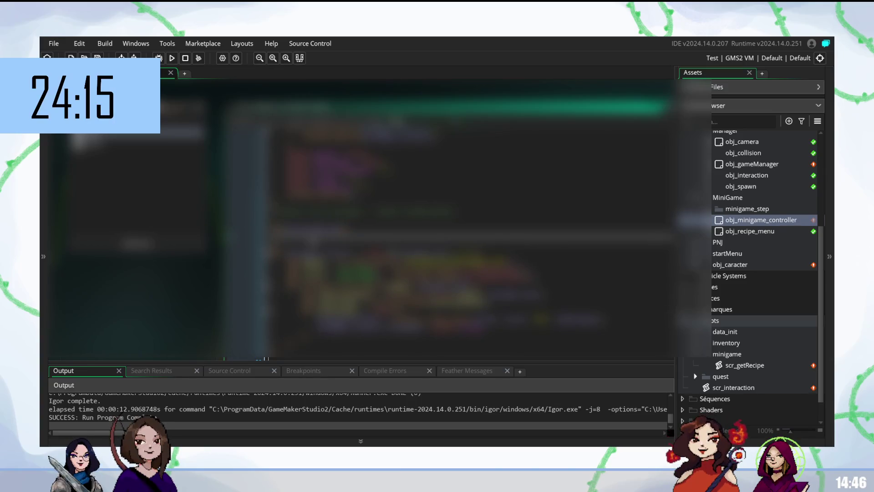
key(Up)
key(ctrl+v)
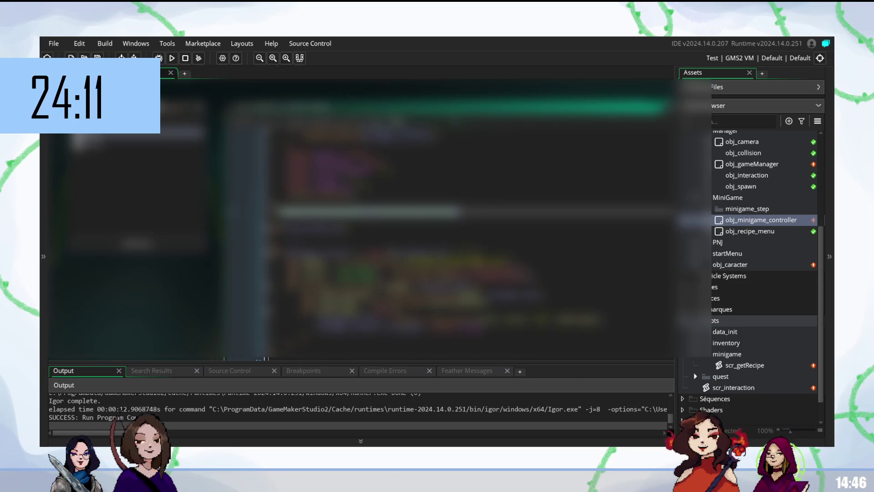
key(Down)
key(Down)
key(Down)
key(Up)
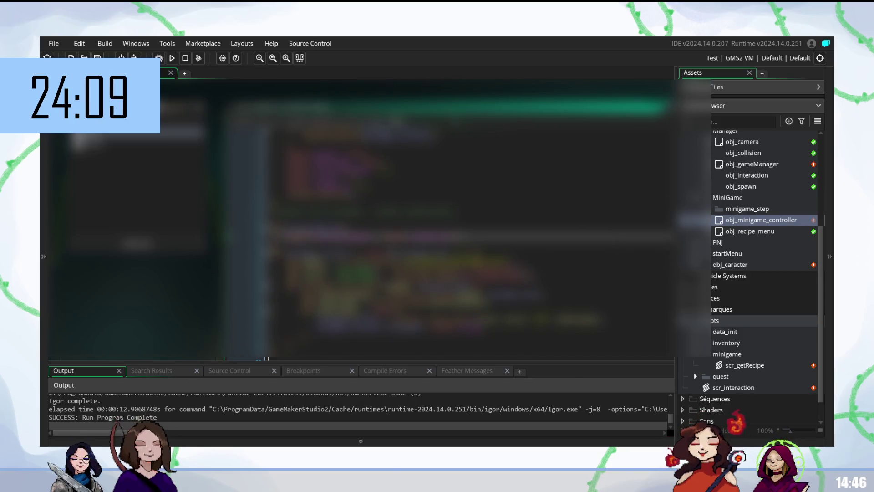
- Build and run the game with F5 to test the changes
scroll(464, 228, down, 3)
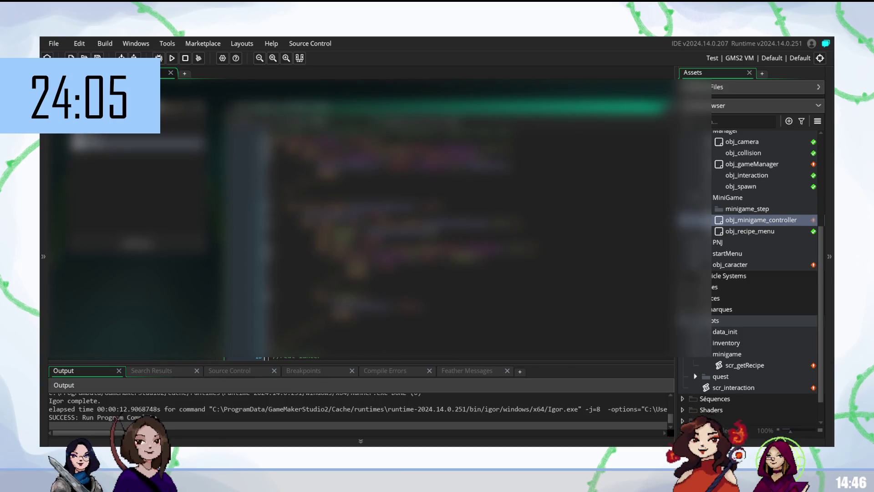
scroll(474, 219, down, 4)
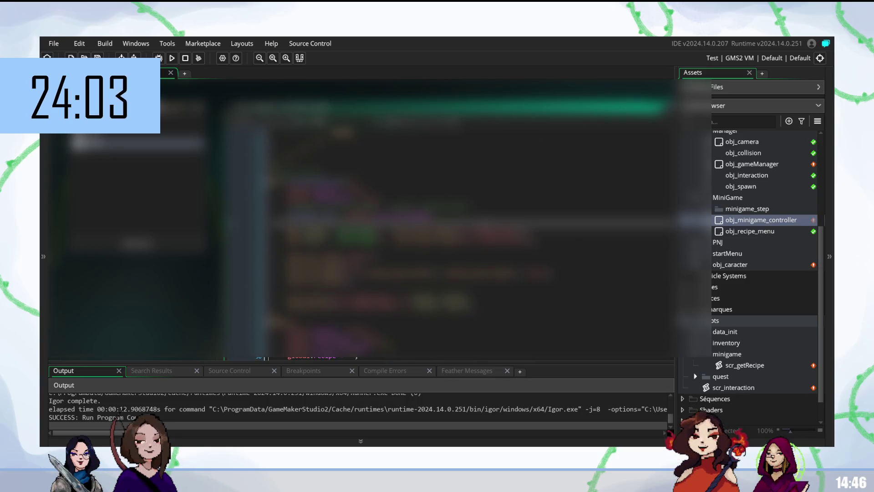
key(F5)
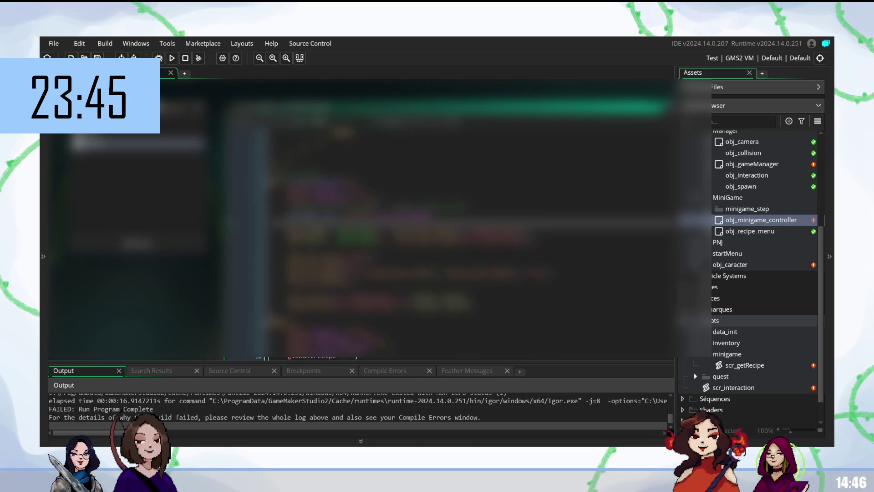
- Paste a code block into the controller code and delete one of its lines
click(410, 209)
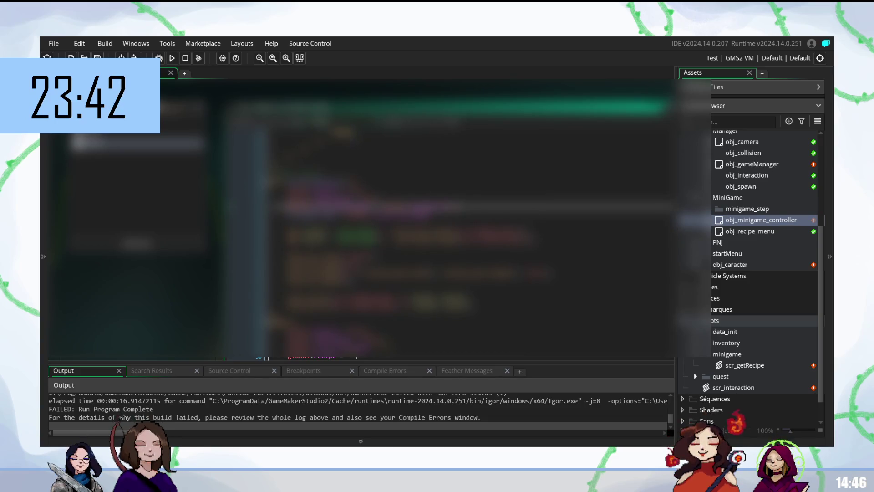
key(ctrl+v)
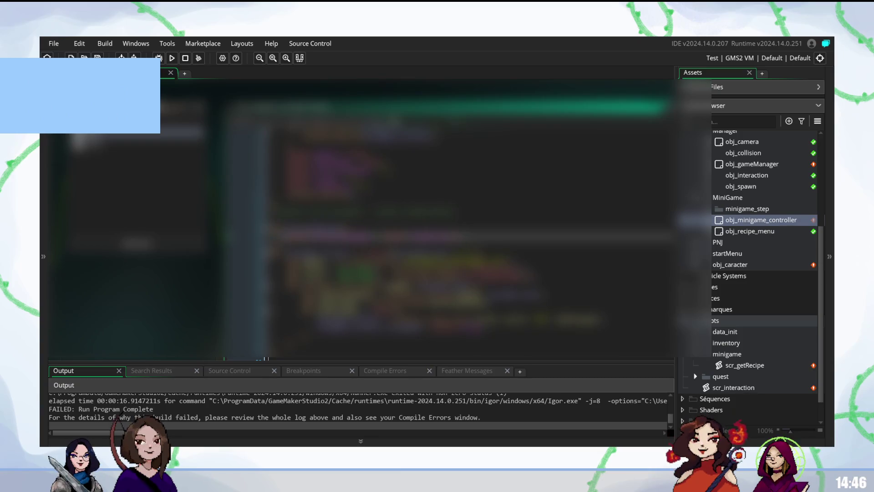
key(shift+End)
key(Delete)
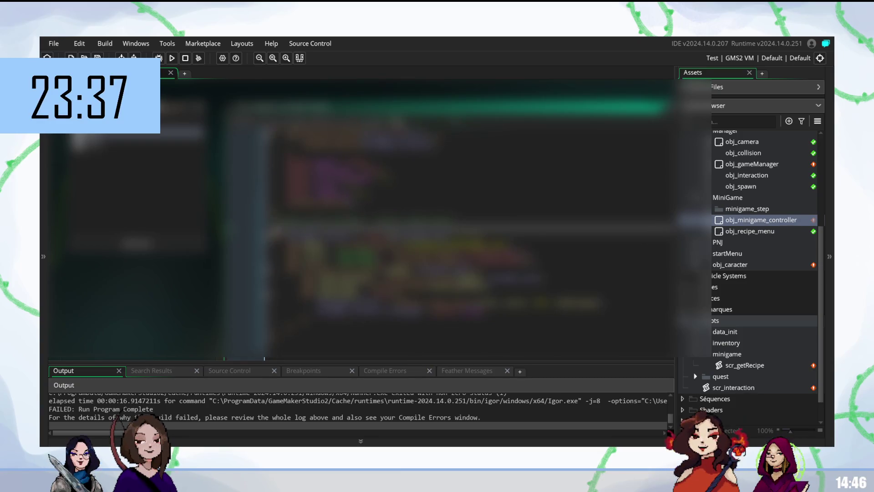
scroll(469, 218, down, 1)
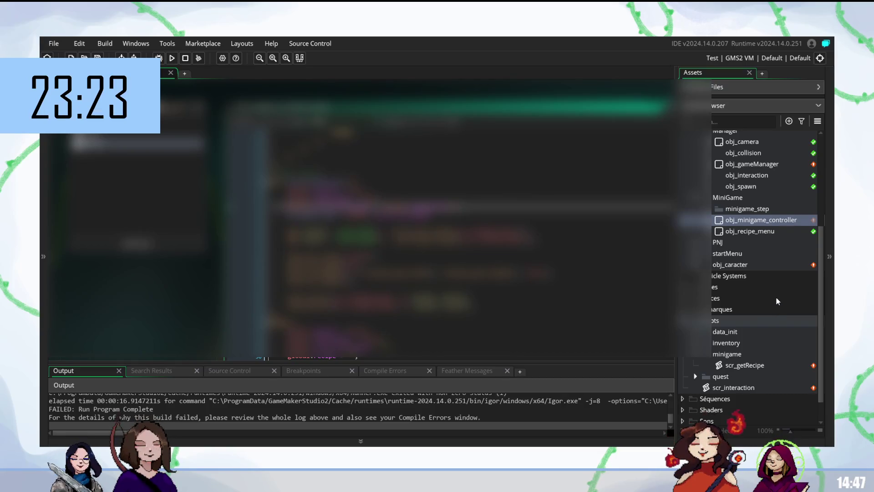
- Open obj_gameManager's code and look over its opening lines
double_click(766, 165)
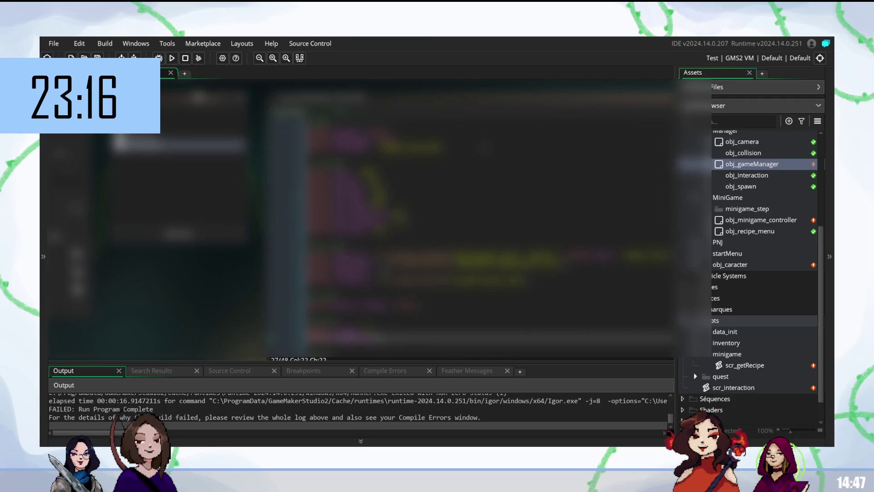
click(465, 147)
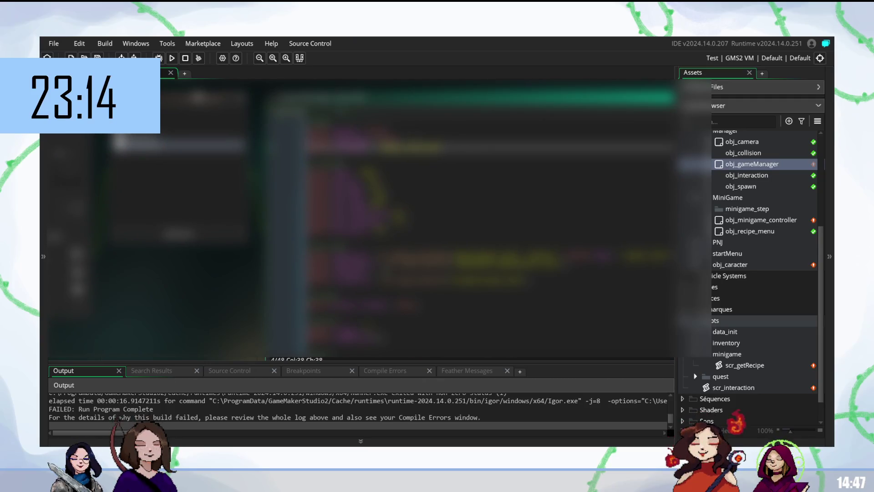
click(419, 137)
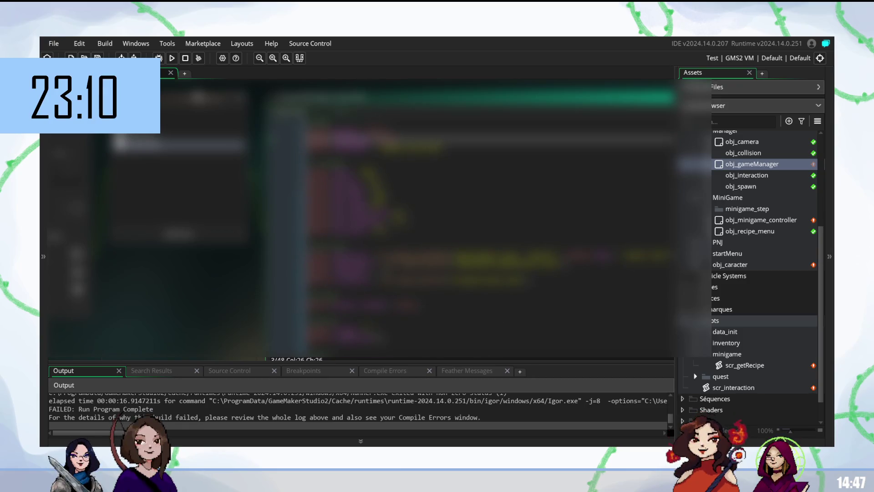
scroll(490, 235, down, 3)
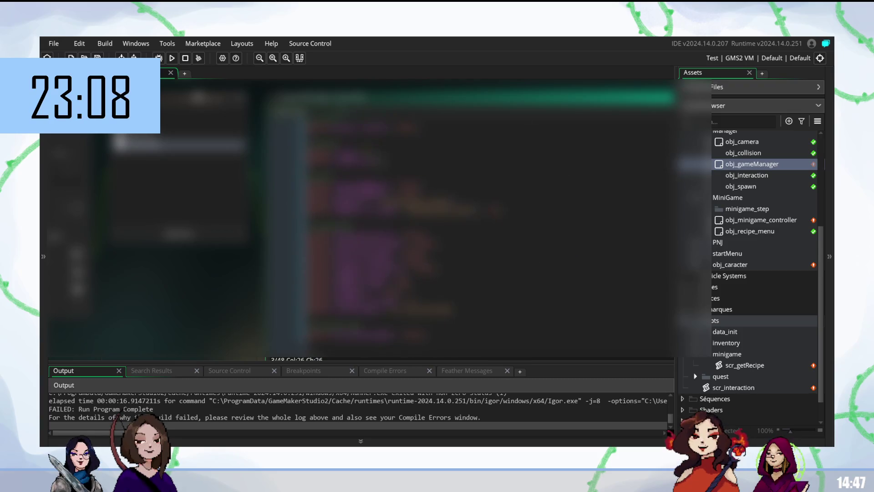
scroll(490, 235, up, 3)
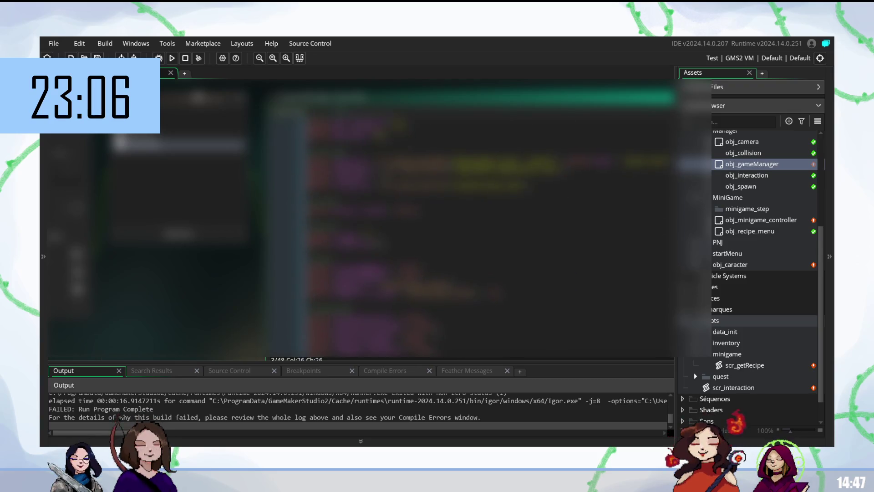
scroll(489, 234, down, 3)
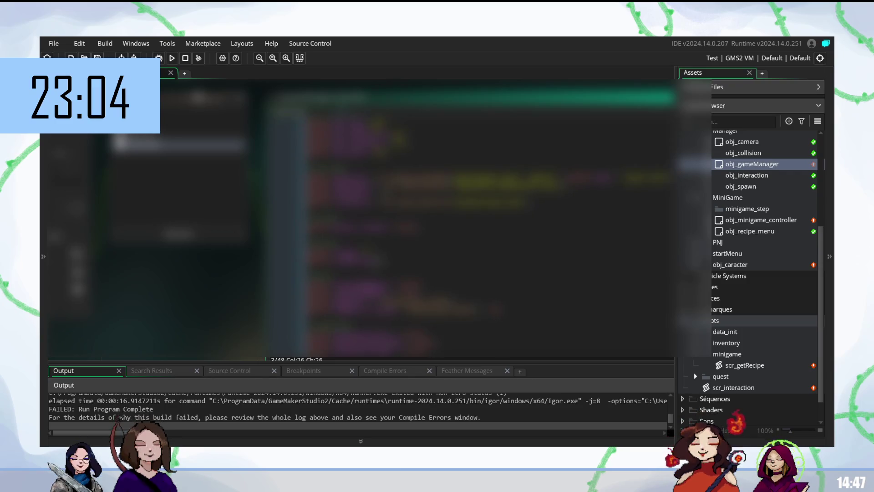
- Add a line after line 27 referencing global.ingredie… via the global variable suggestions
click(396, 260)
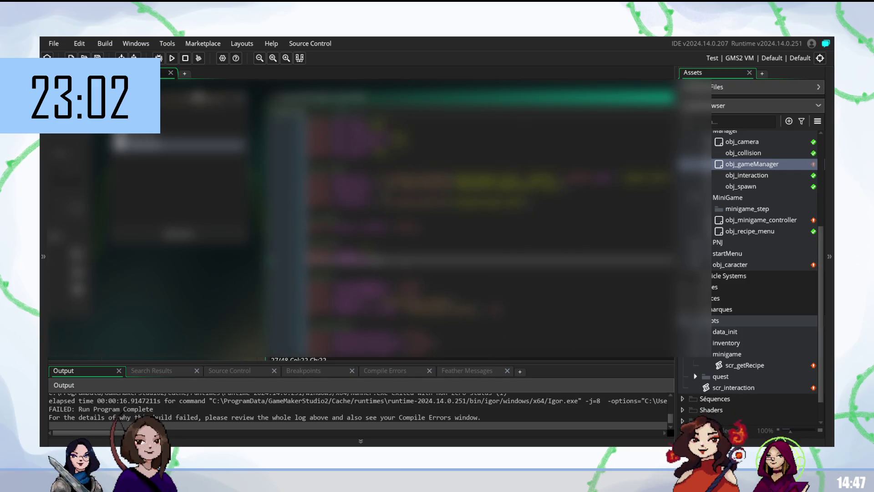
key(Return)
text(ev_gl)
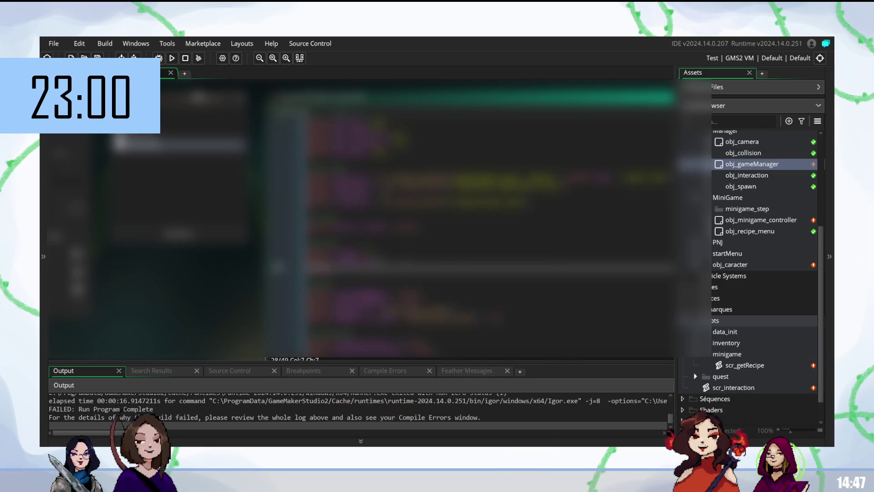
text(l.)
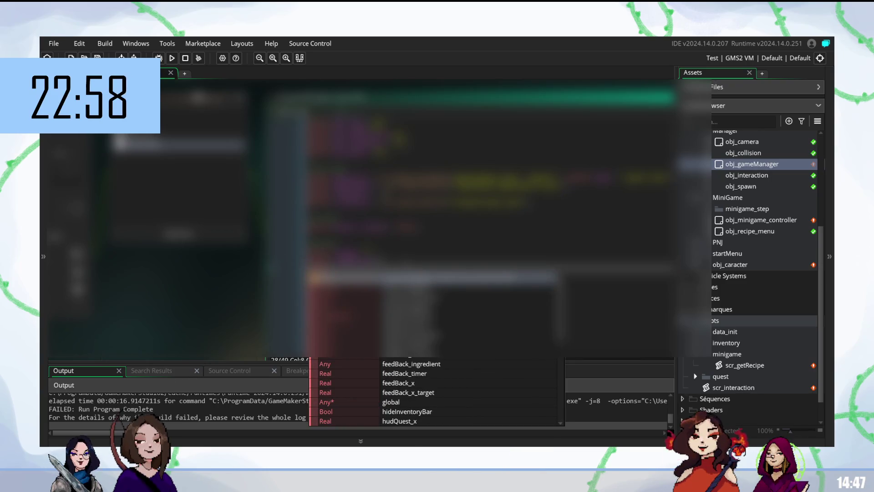
key(BackSpace)
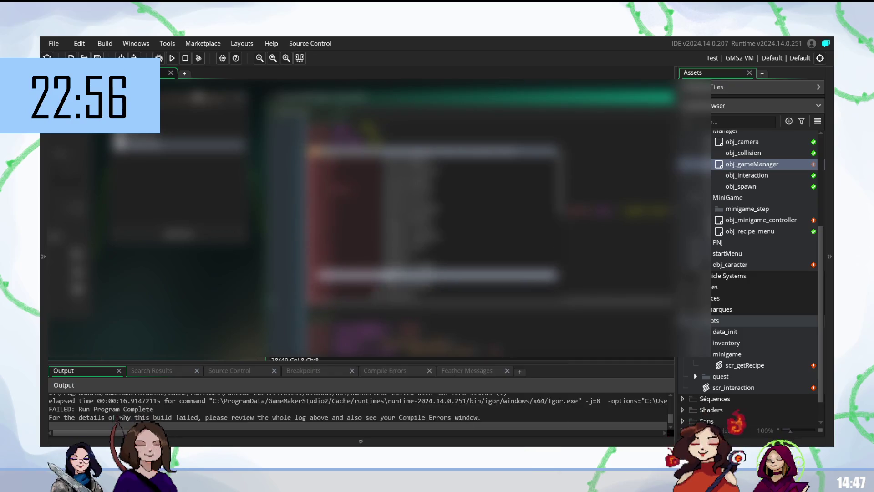
text(.)
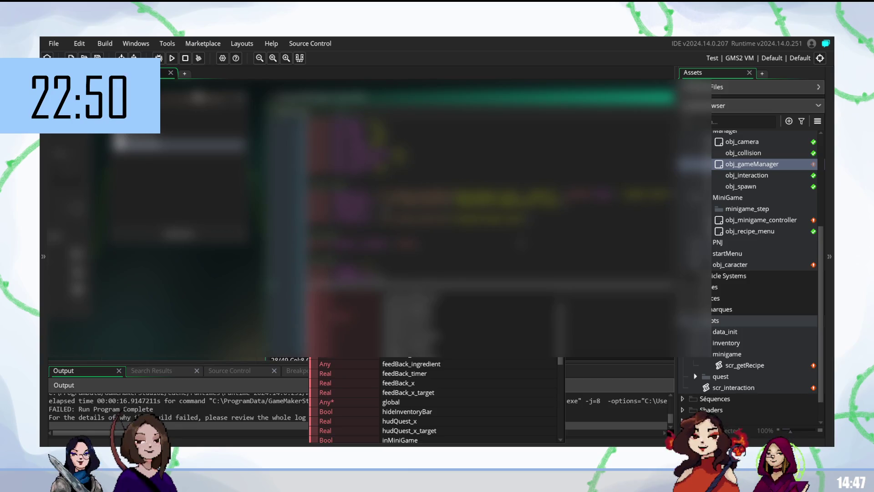
text(global.)
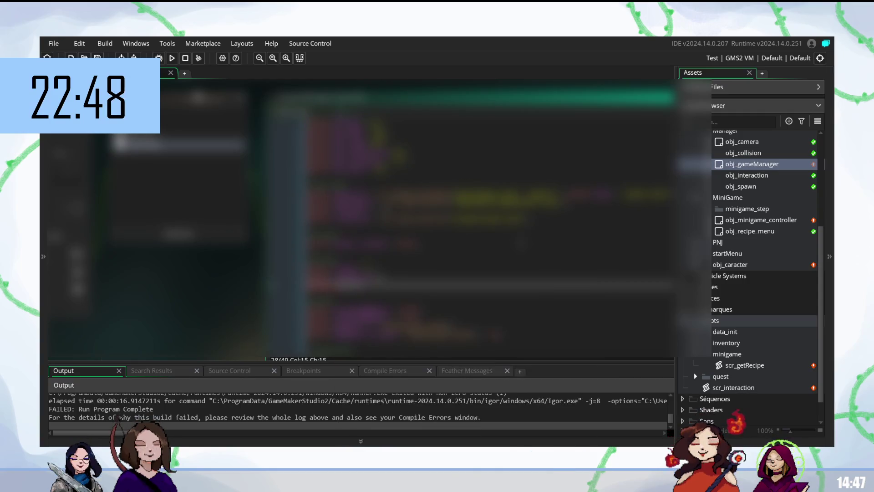
text(ingredie)
click(350, 286)
click(278, 284)
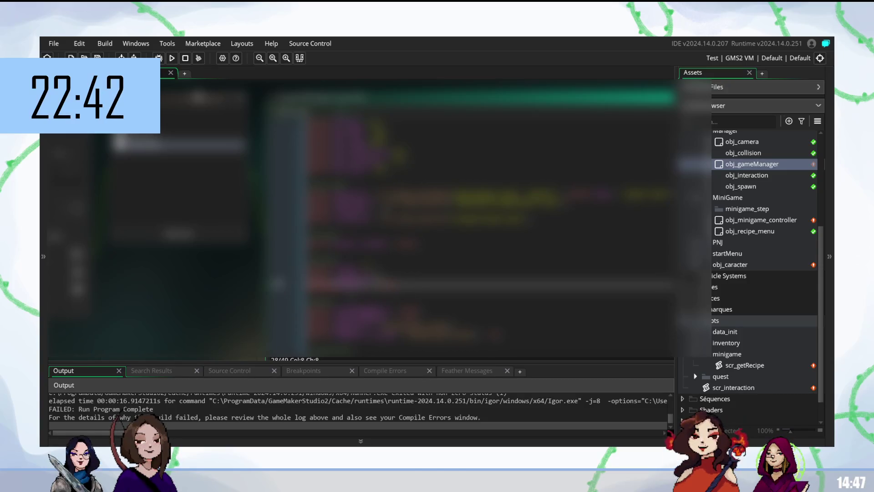
key(Right)
key(Right)
key(Right)
key(Right)
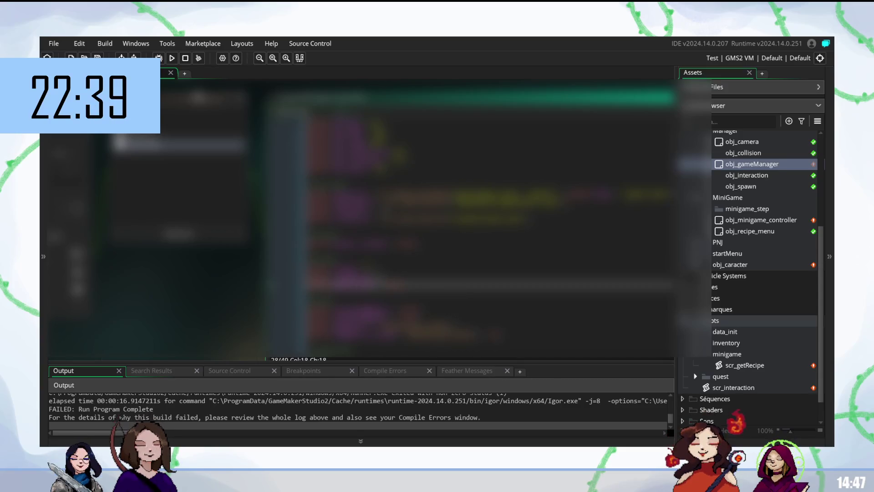
key(ctrl+Right)
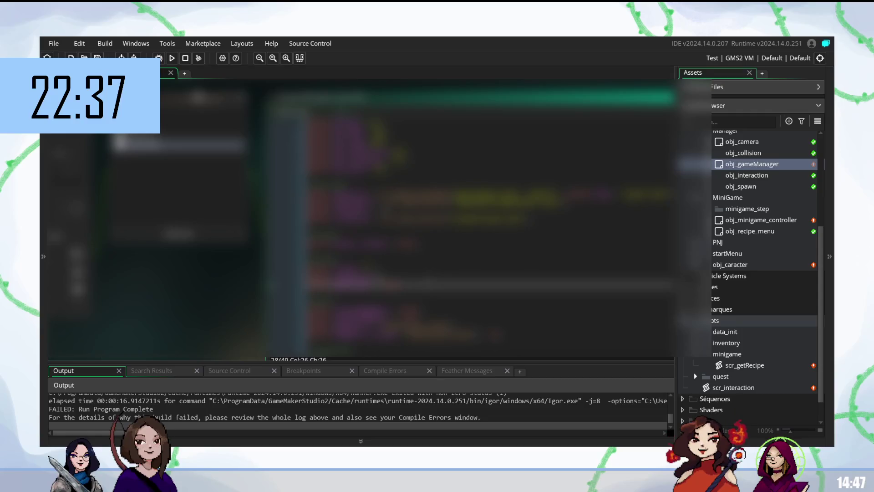
key(Right)
- Add a new line after line 28, undoing an accidental merge of lines 2 and 3
scroll(360, 214, up, 2)
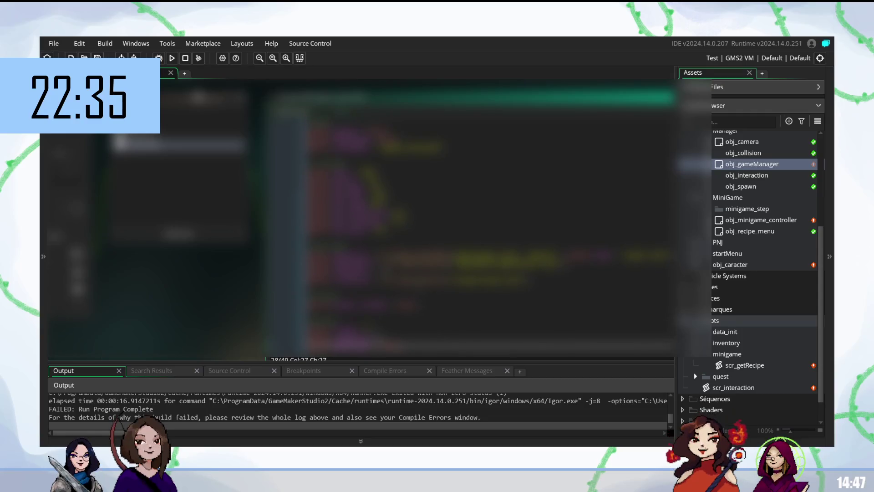
click(310, 139)
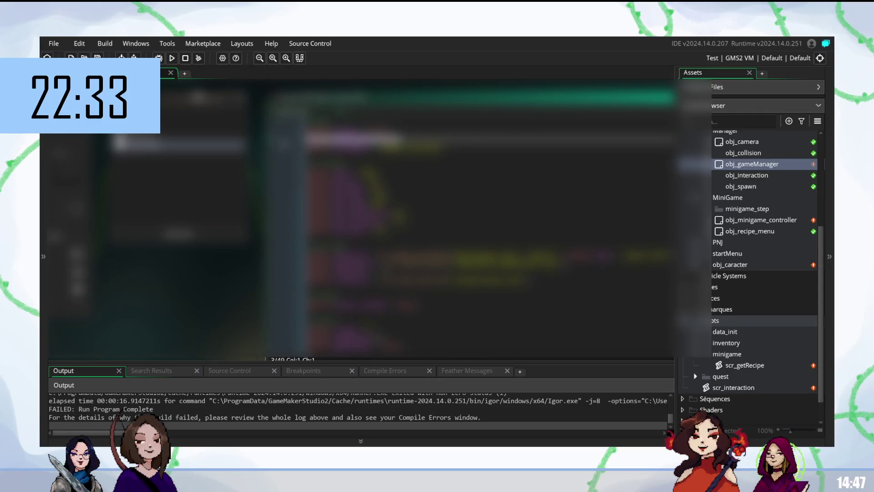
scroll(360, 214, down, 3)
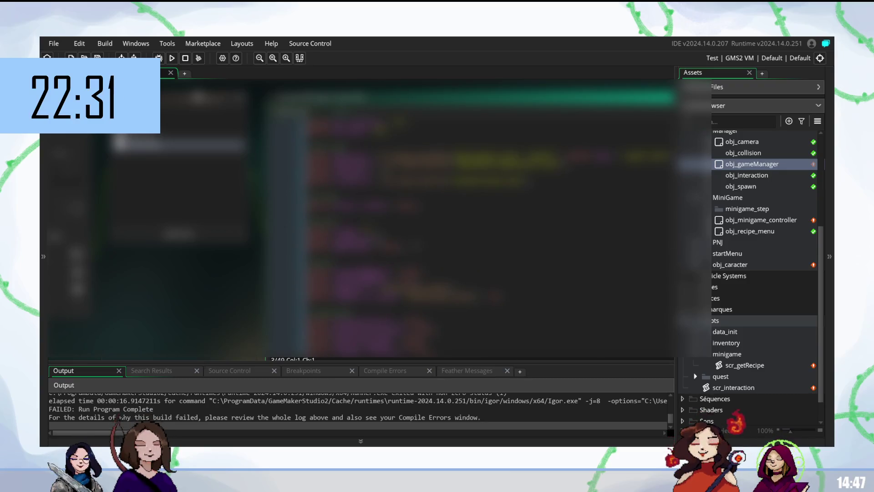
click(437, 246)
key(Return)
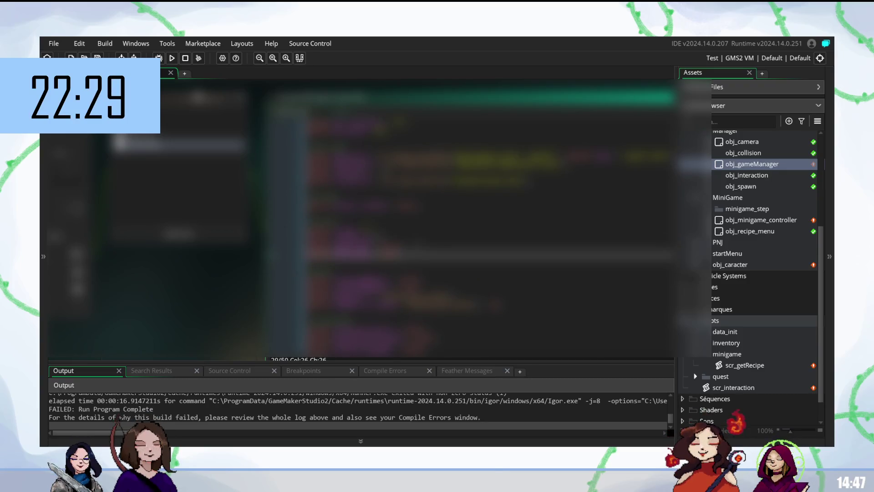
scroll(360, 214, up, 3)
click(314, 139)
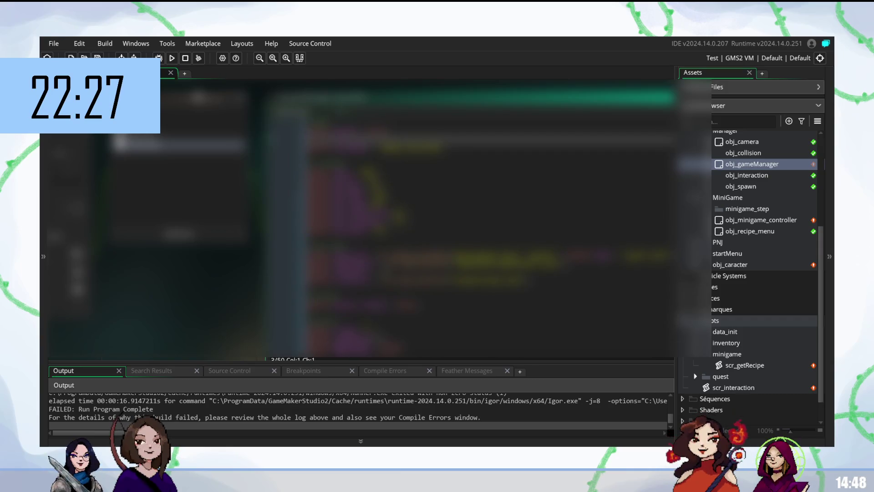
key(BackSpace)
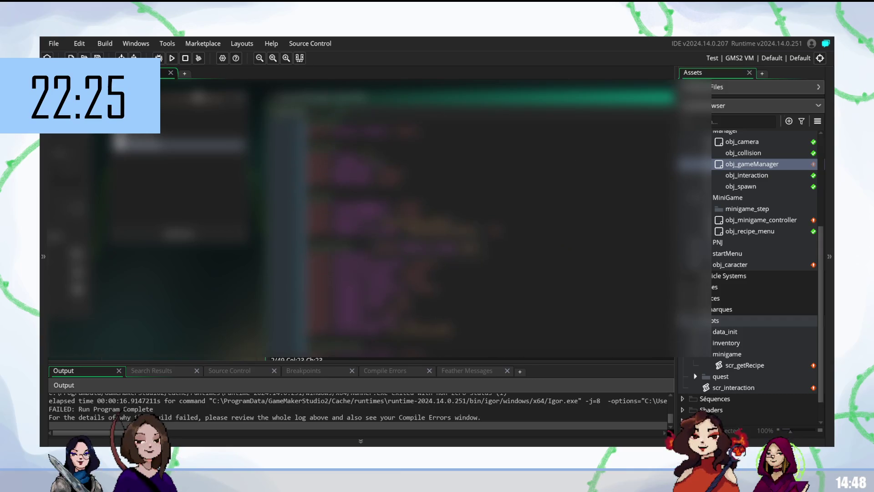
key(ctrl+z)
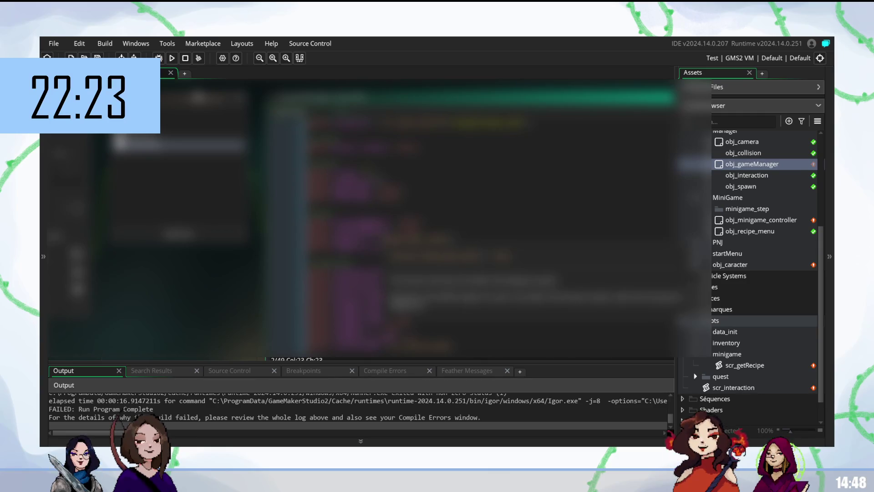
key(ctrl+z)
double_click(761, 220)
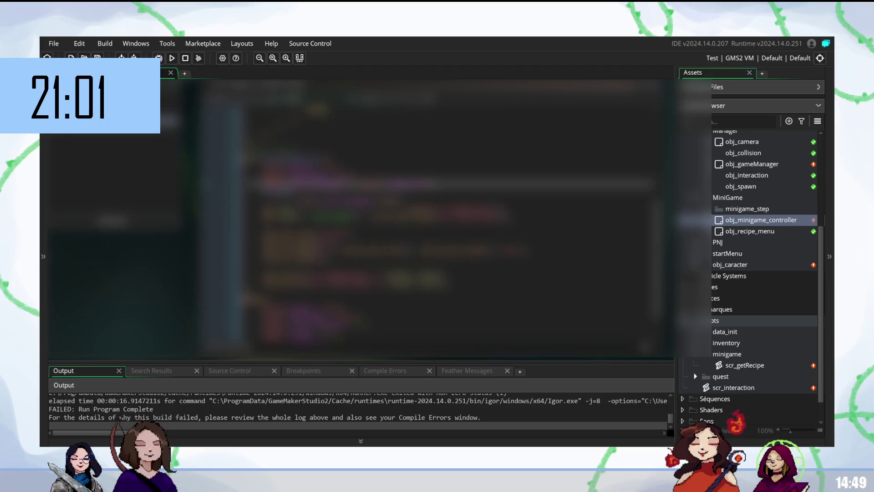
- Select a block of the obj_minigame_controller code to inspect it
drag(288, 184, 360, 185)
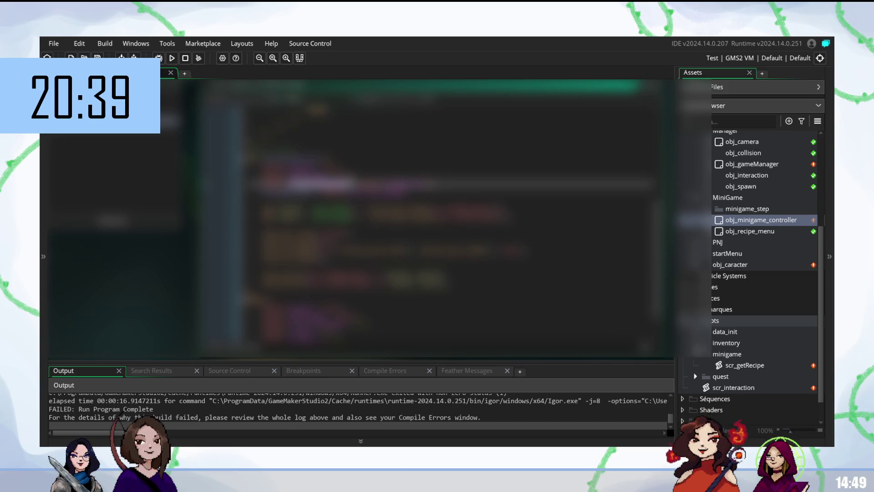
- Create a script in the minigame folder and name it scr_validateMinigame
right_click(728, 355)
mouse_move(717, 187)
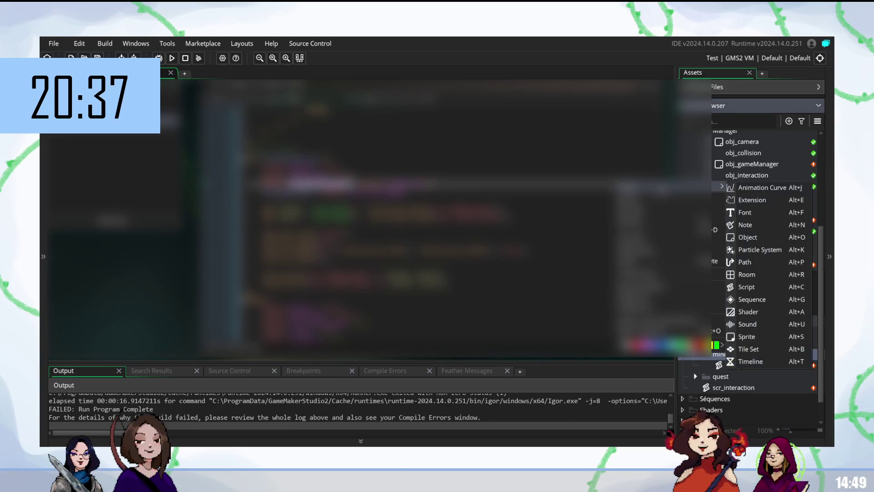
click(756, 286)
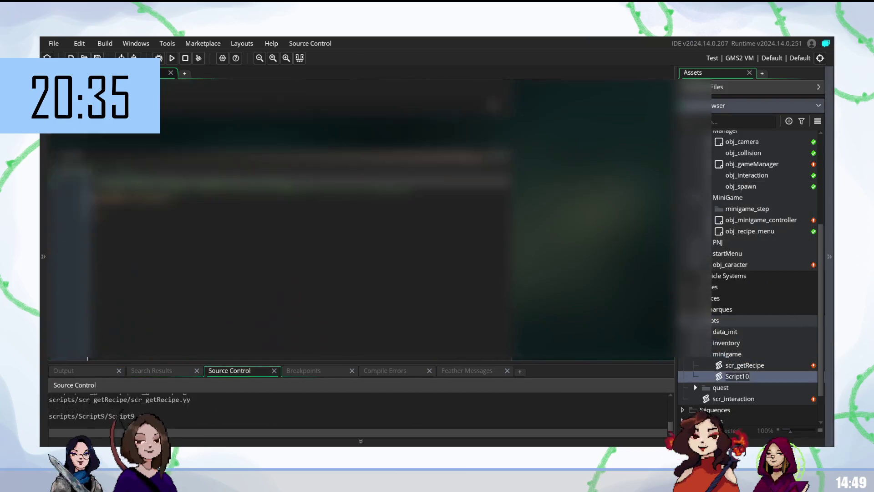
text(r_)
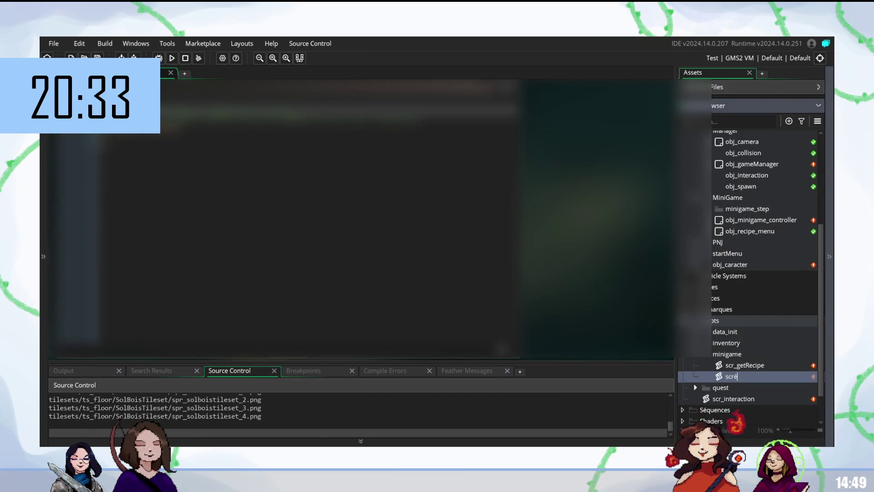
text(validate)
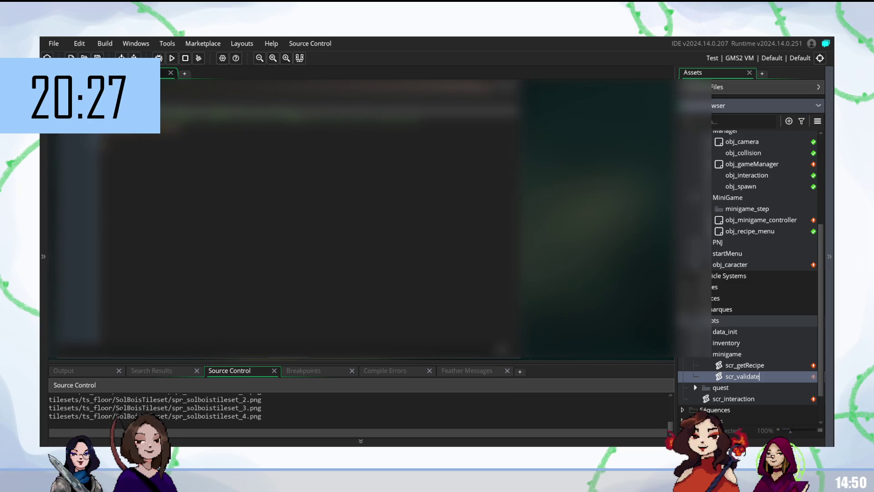
text(M)
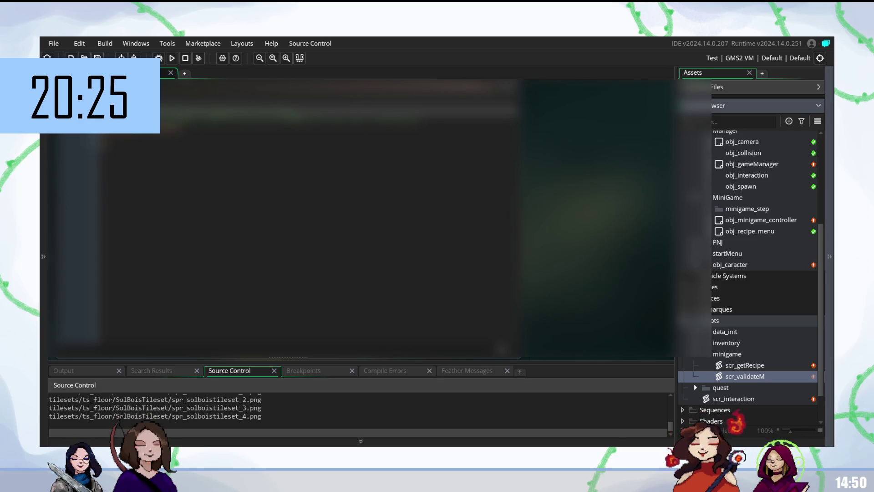
text(inigame)
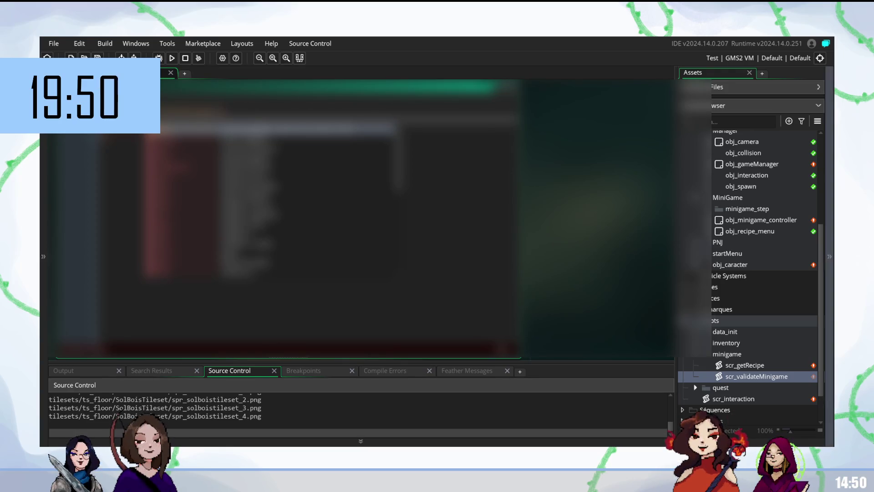
double_click(753, 167)
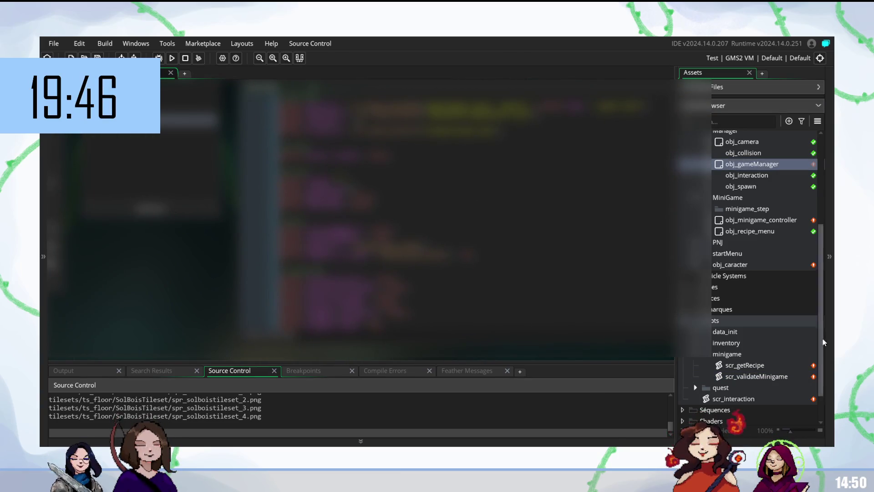
double_click(754, 376)
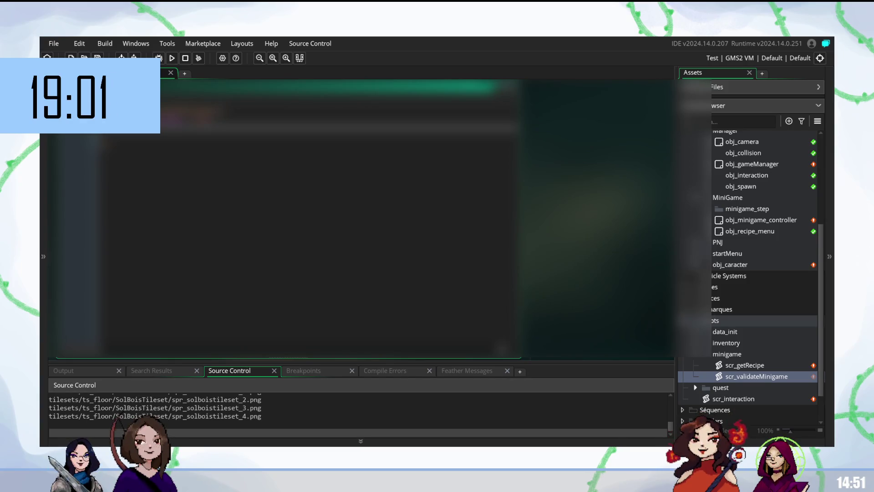
click(577, 423)
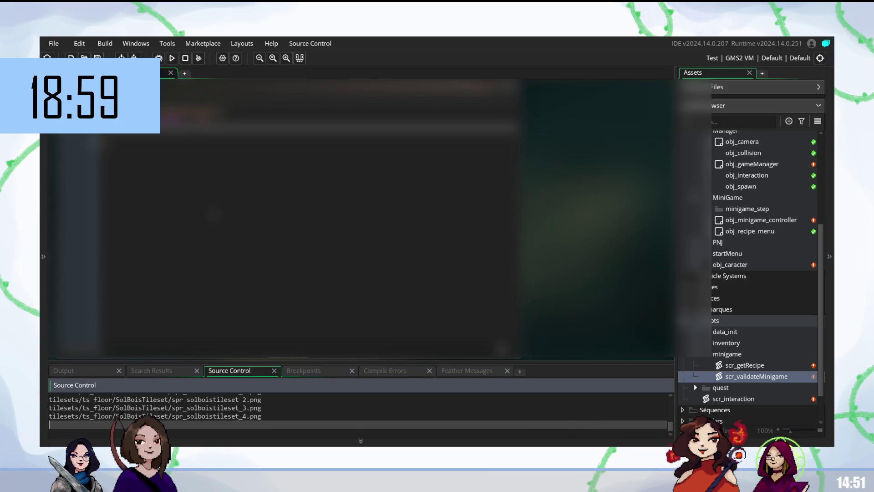
click(328, 86)
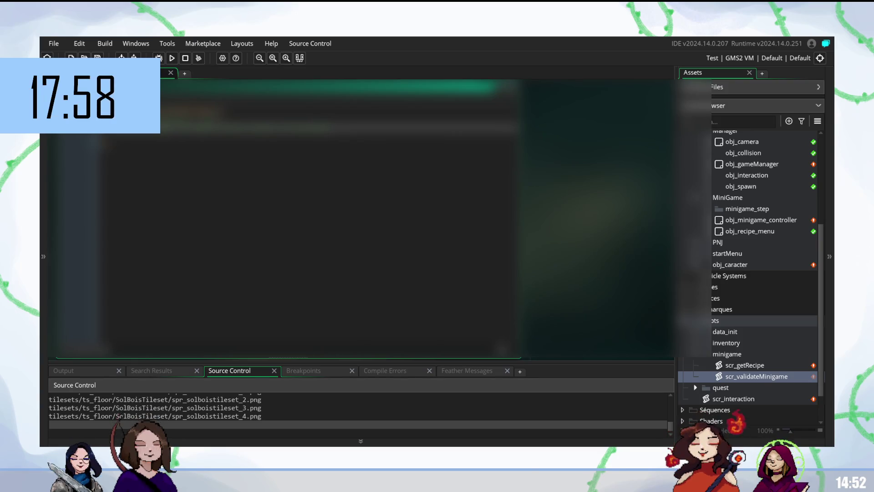
click(315, 139)
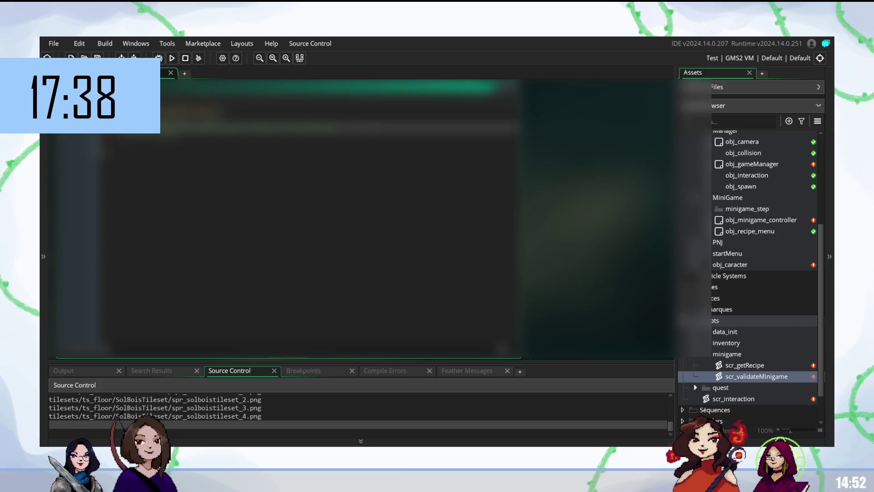
double_click(764, 220)
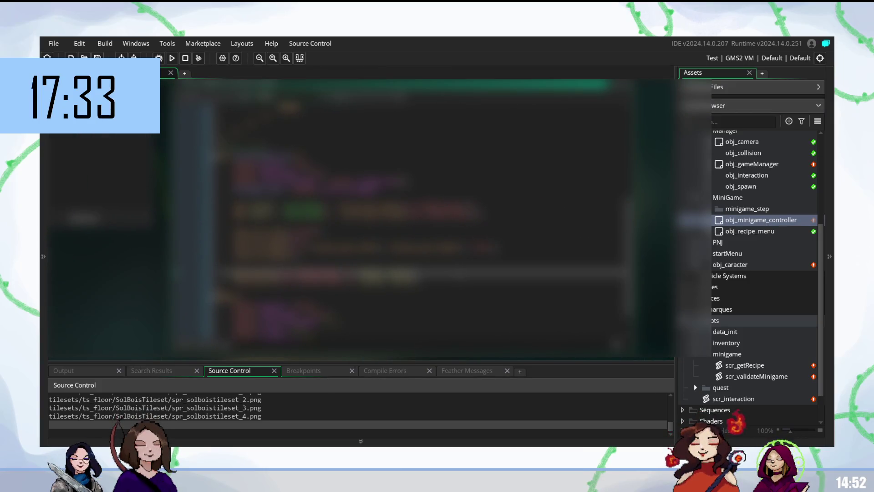
- Replace a selected part of a controller code line and trim a nearby line
scroll(419, 218, up, 10)
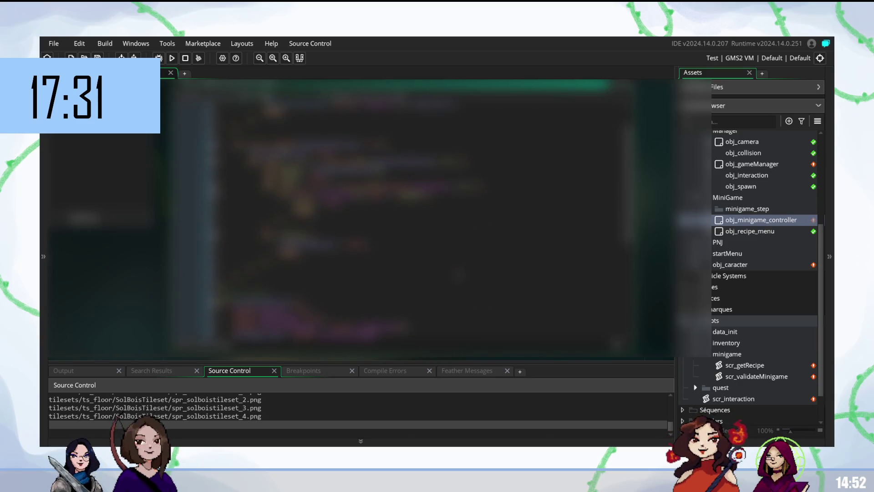
scroll(419, 219, up, 6)
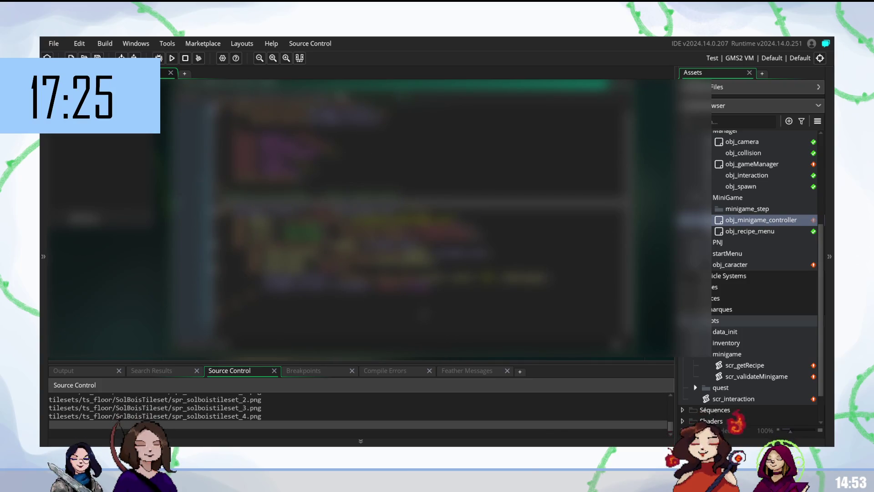
drag(261, 278, 328, 279)
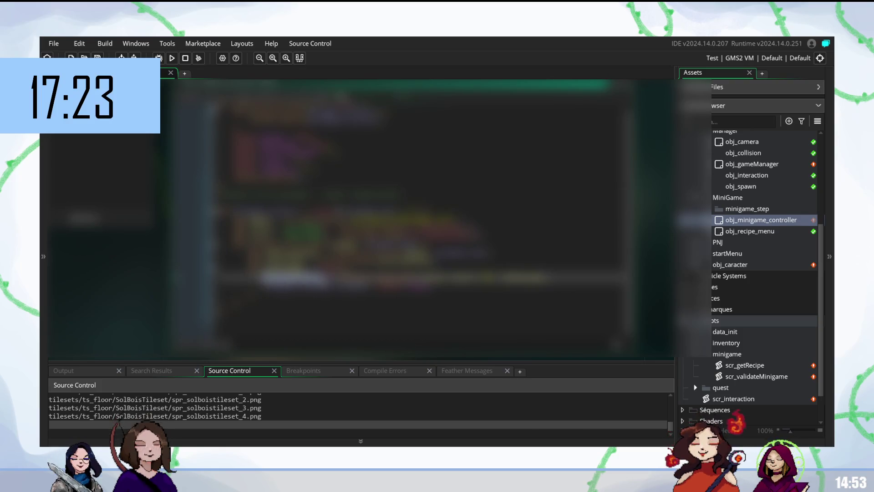
key(ctrl+v)
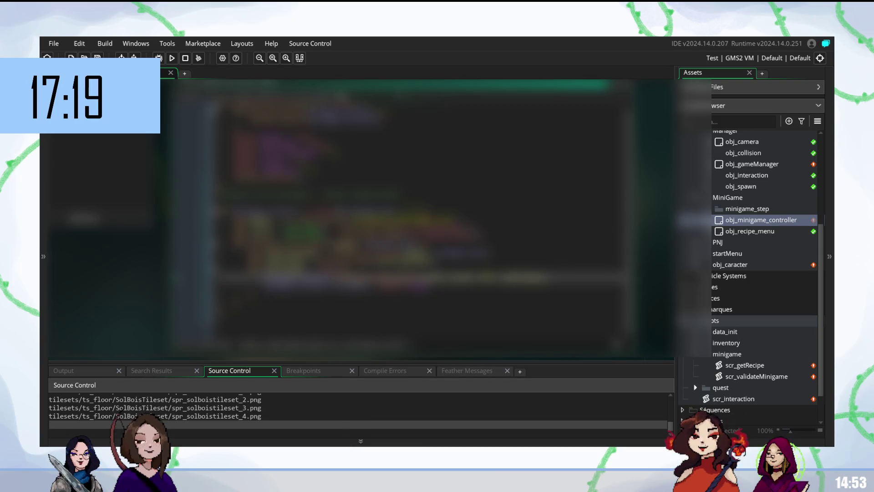
key(BackSpace)
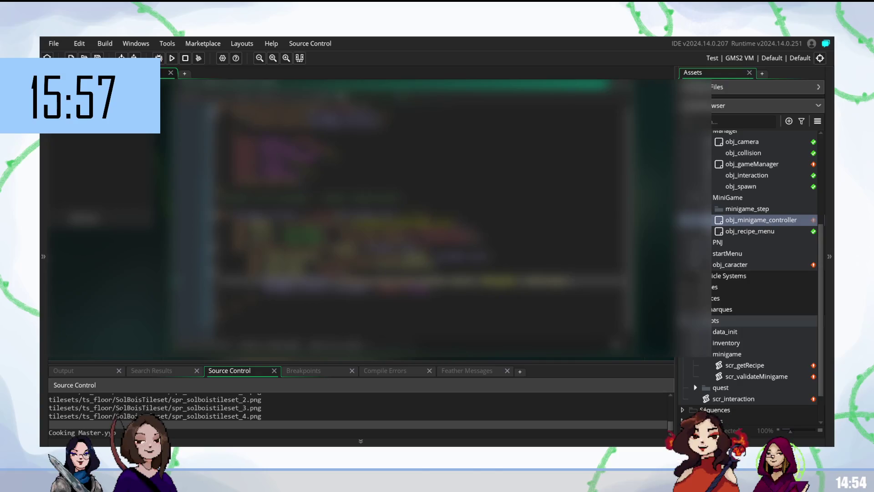
- Paste a code block, then undo it and shift the line back left
key(ctrl+v)
key(ctrl+z)
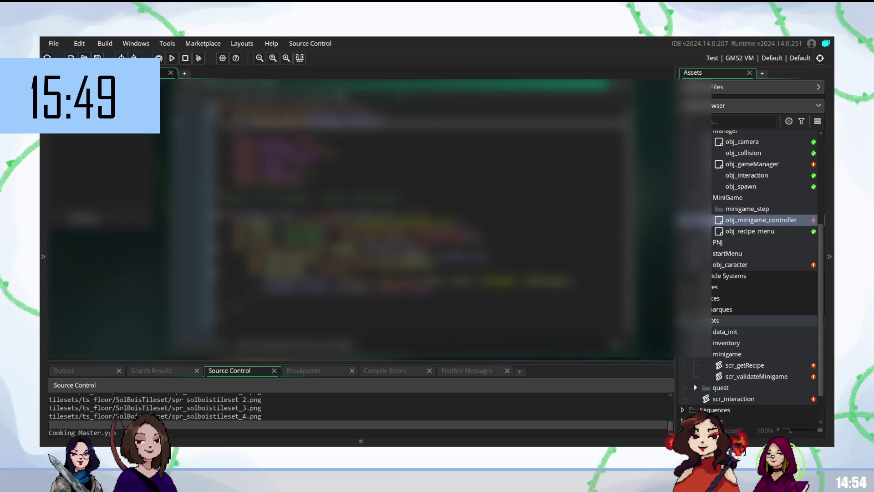
key(ctrl+z)
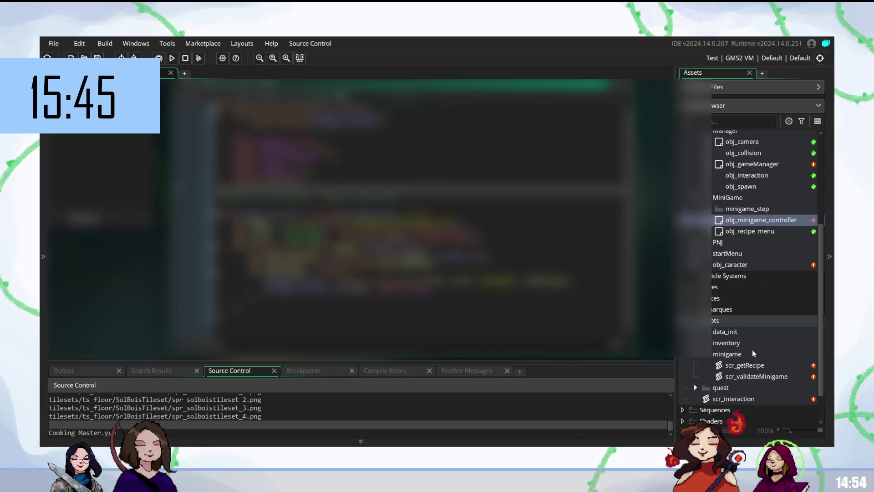
click(757, 376)
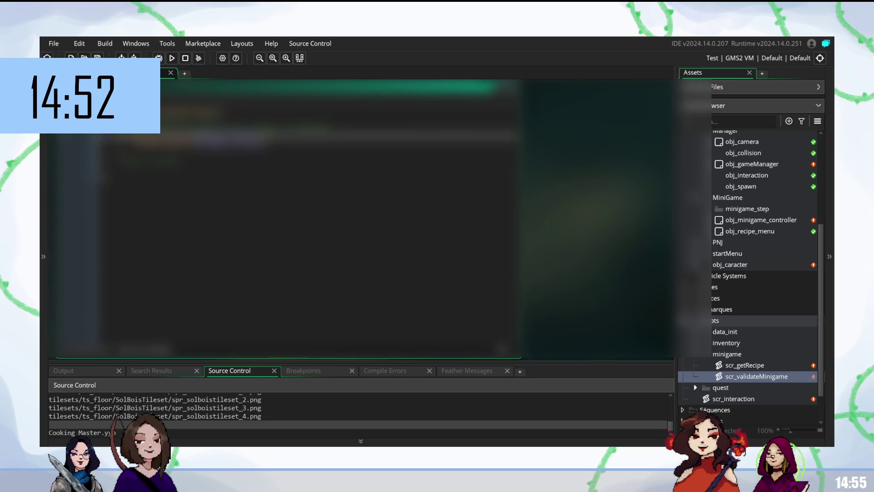
double_click(776, 222)
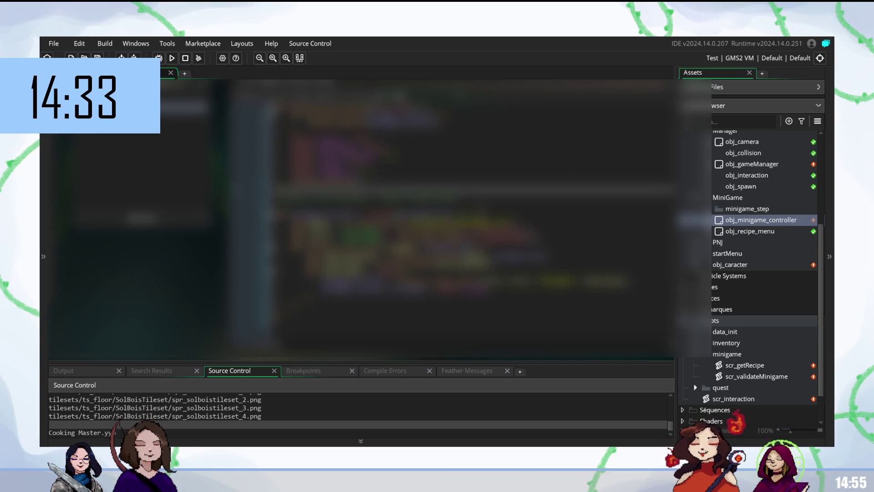
- Insert a blank line at the top of the controller code and delete selected text above it
click(455, 86)
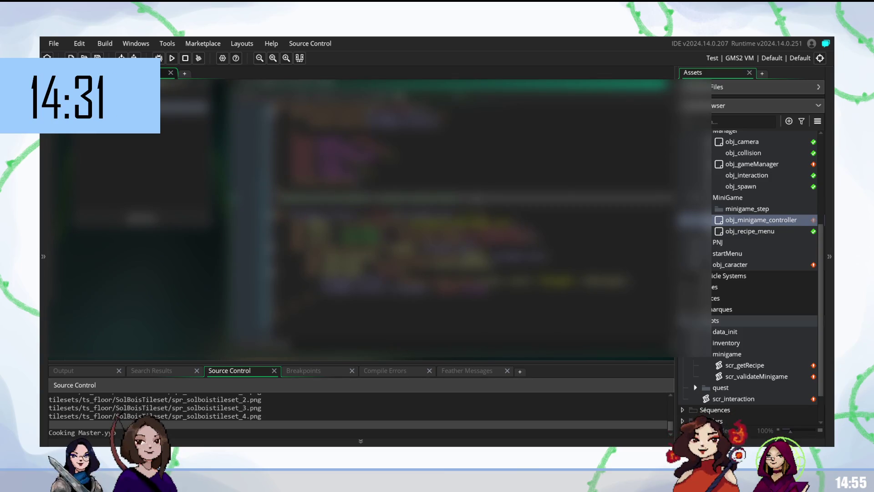
key(Return)
key(Return)
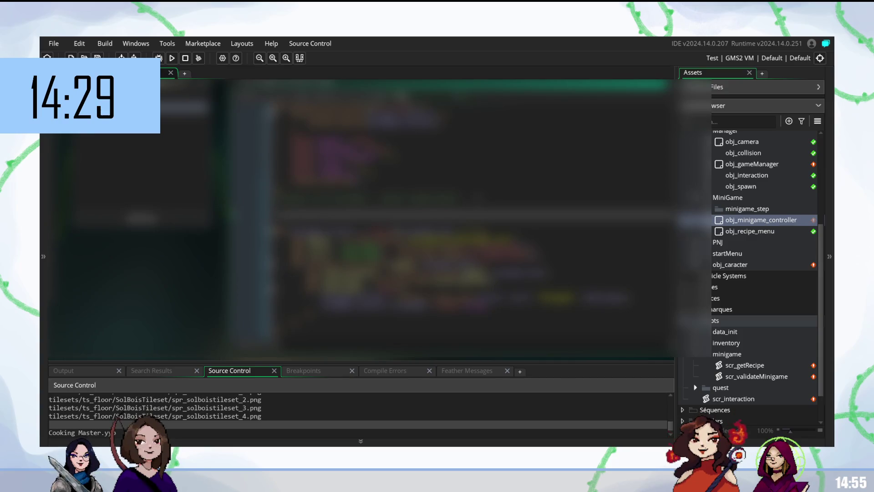
key(Up)
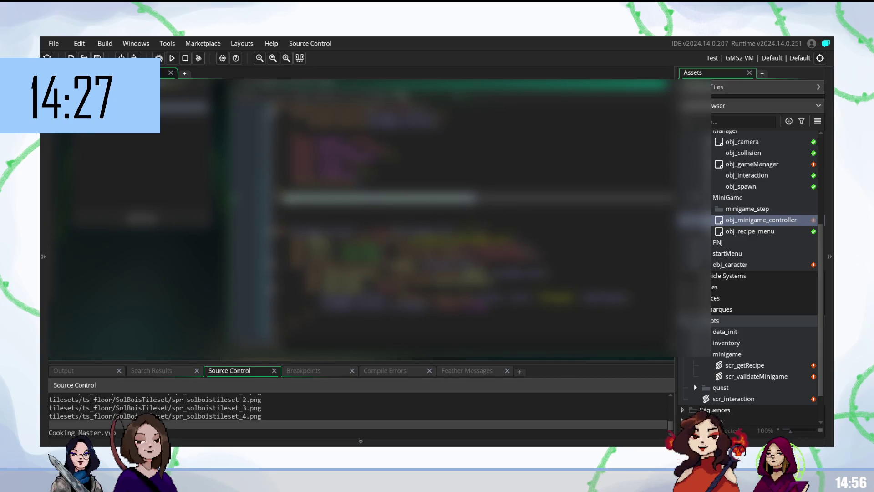
key(BackSpace)
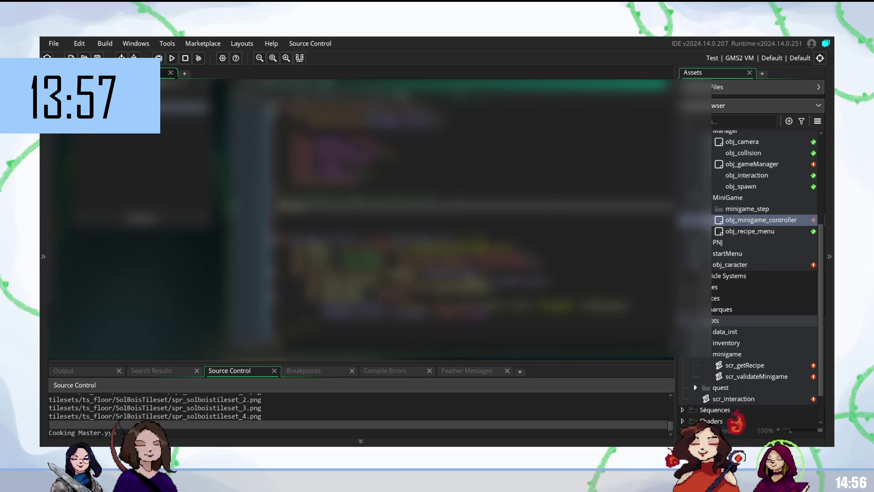
key(Return)
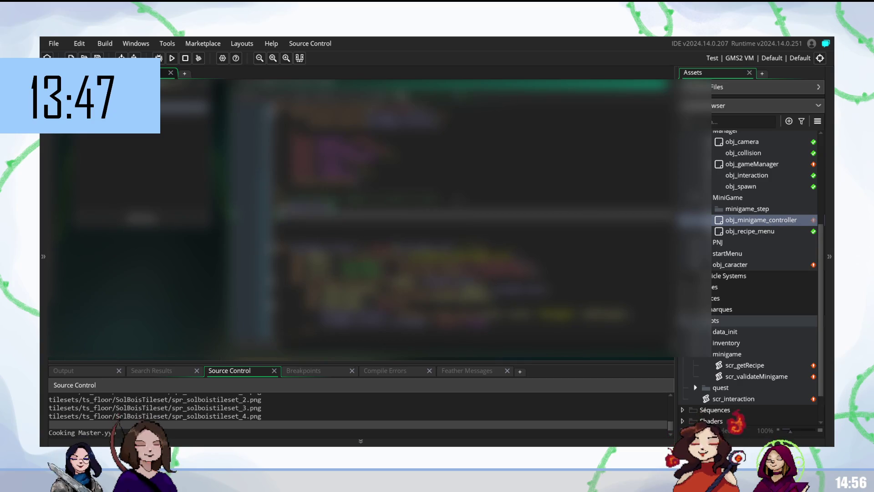
- Add a script call to the controller code by accepting the scr… autocomplete suggestion
scroll(473, 250, down, 1)
scroll(473, 212, up, 1)
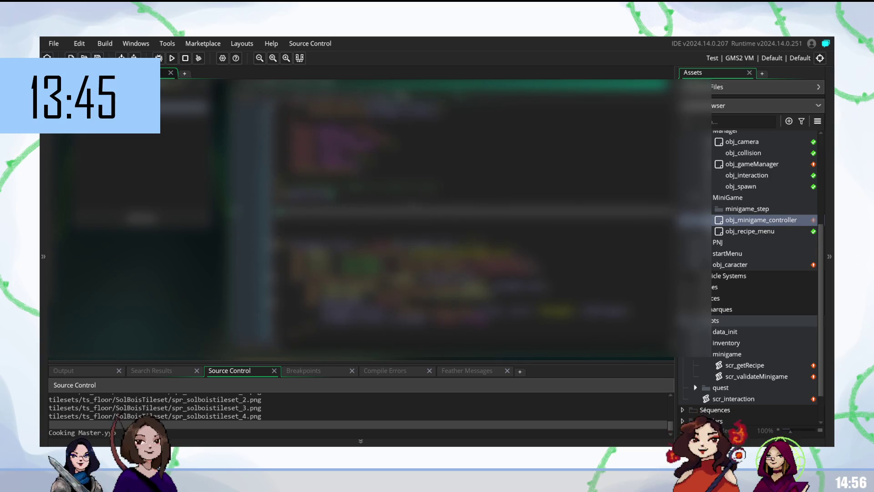
click(474, 199)
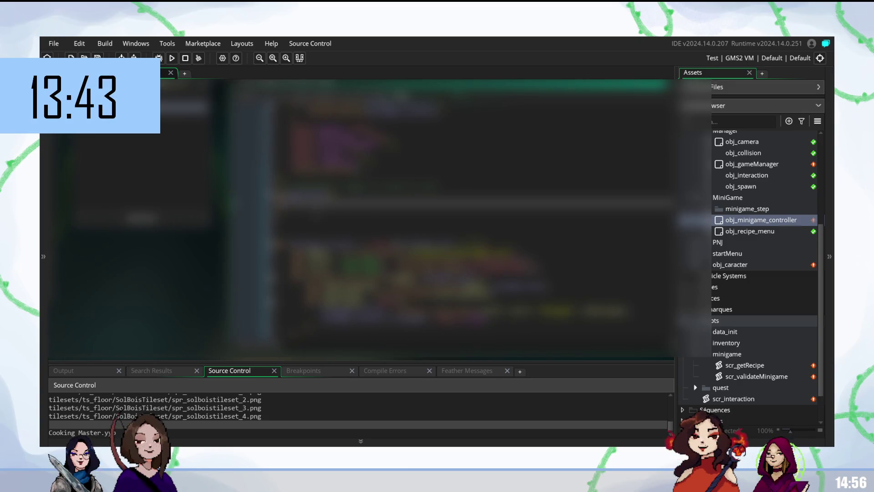
text(scr)
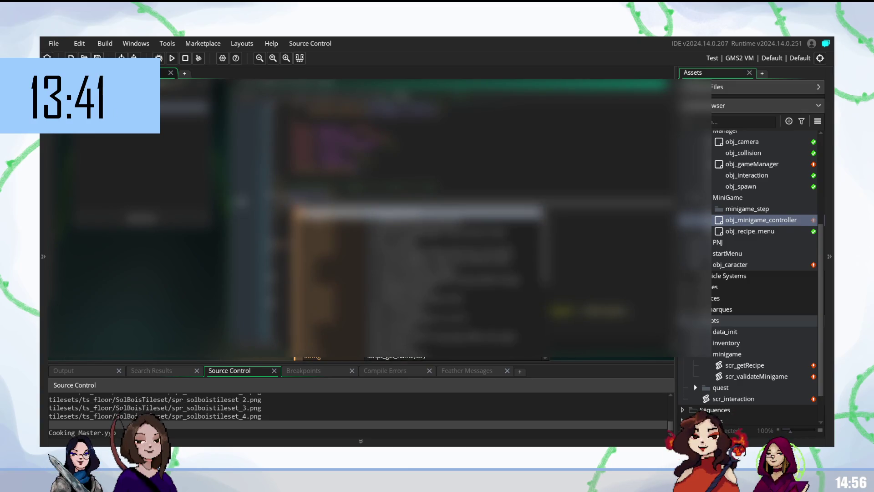
key(Escape)
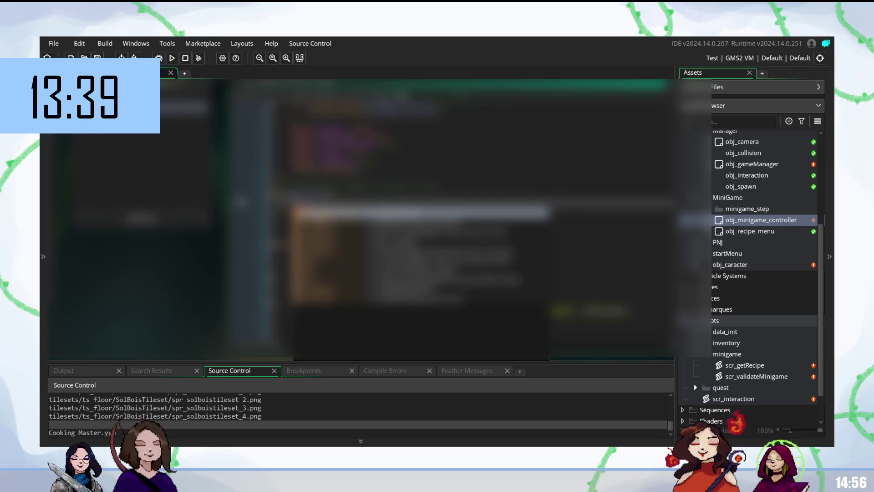
key(Escape)
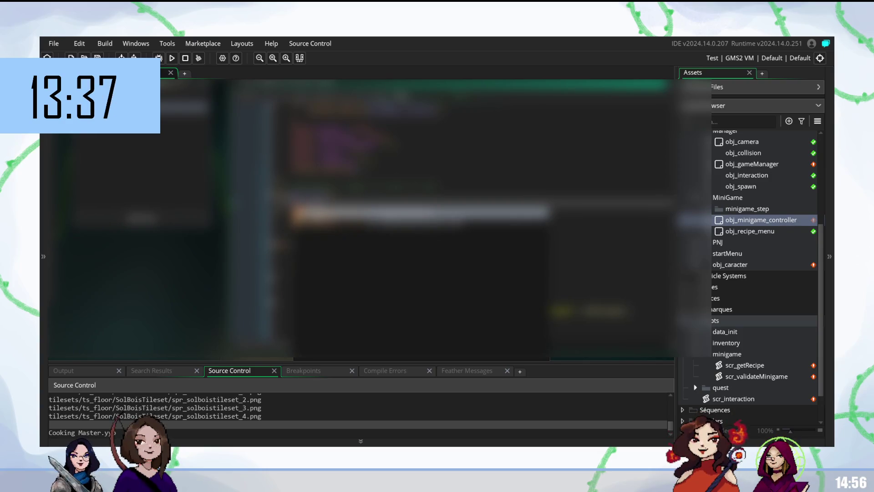
key(Escape)
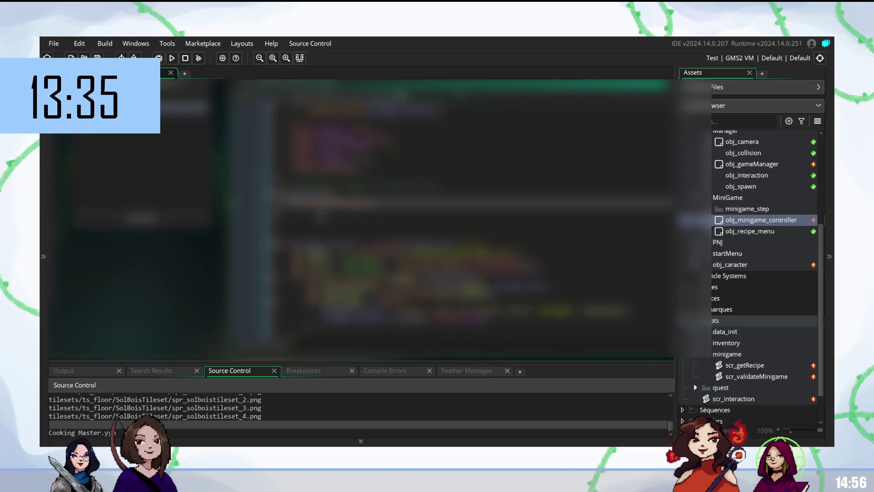
- Delete an unneeded earlier line from the controller code
scroll(471, 212, down, 1)
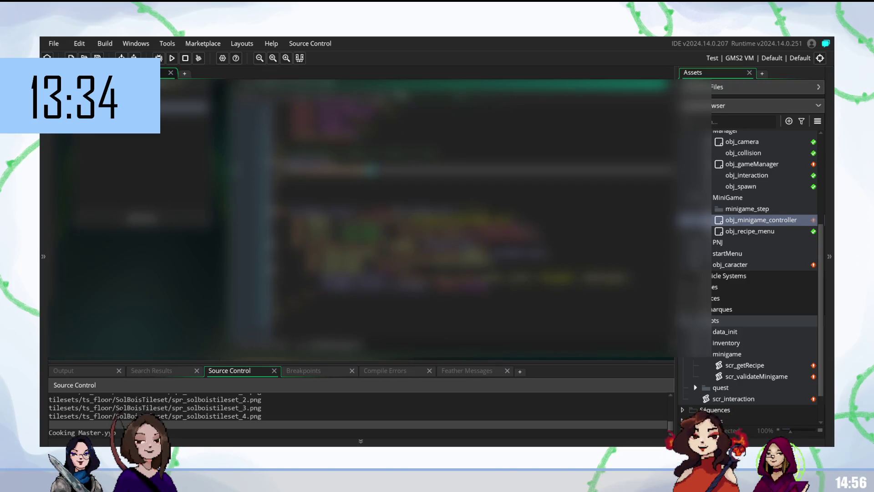
scroll(450, 212, up, 2)
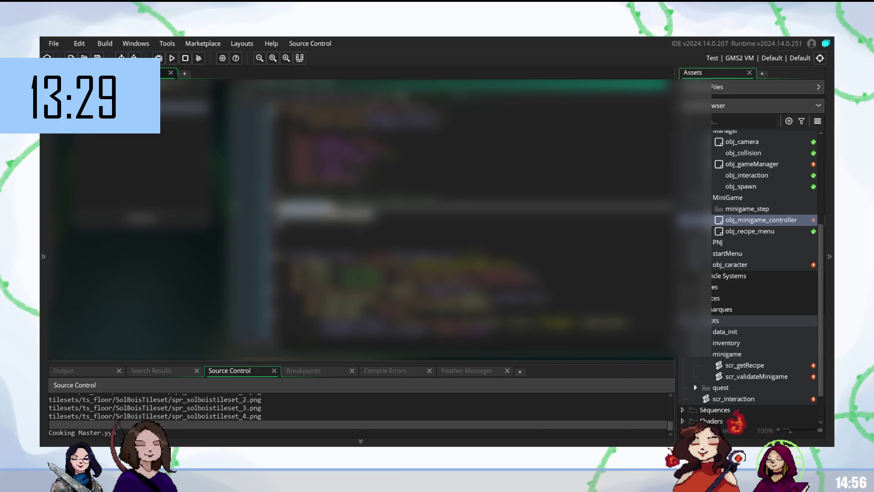
scroll(449, 213, down, 1)
scroll(450, 212, down, 2)
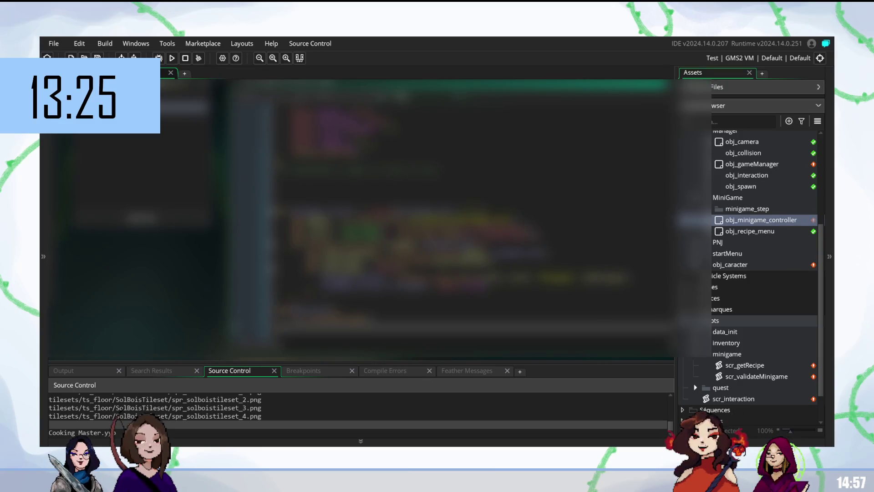
click(364, 170)
click(360, 168)
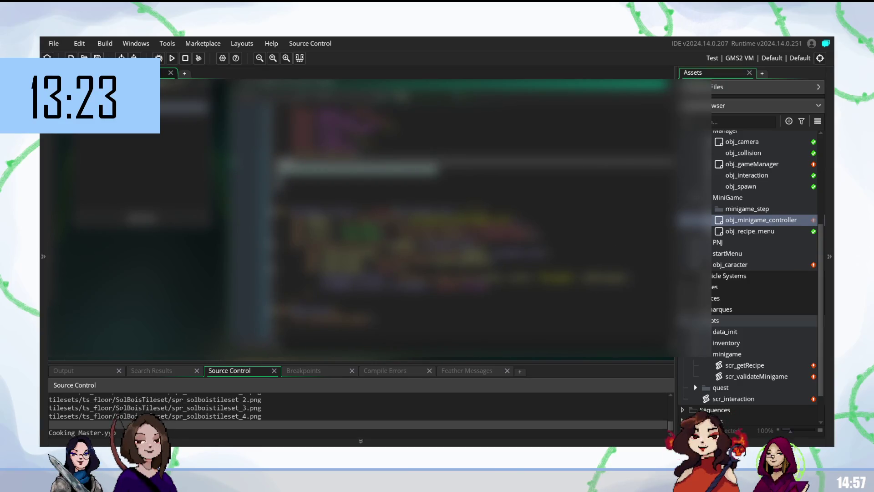
key(BackSpace)
click(365, 189)
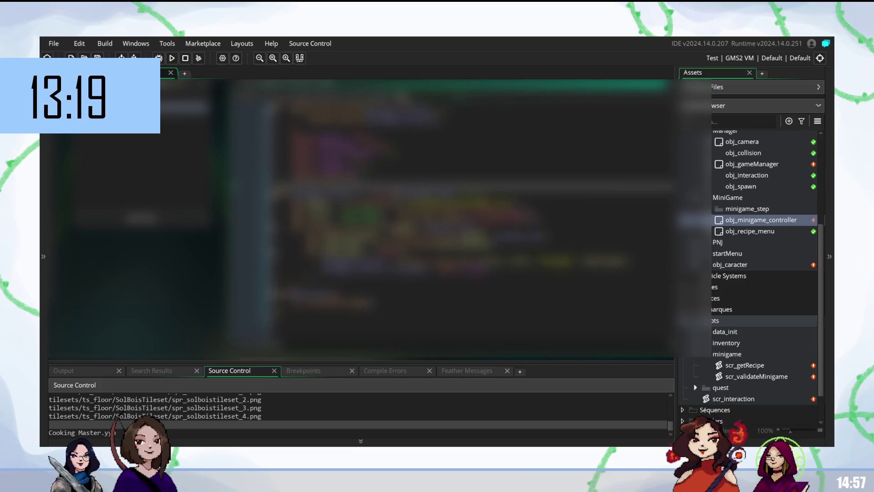
click(371, 302)
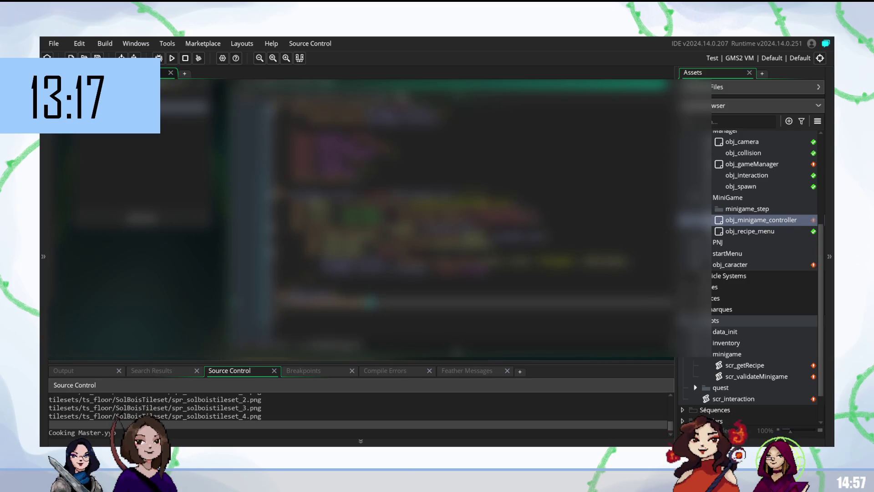
scroll(370, 217, up, 1)
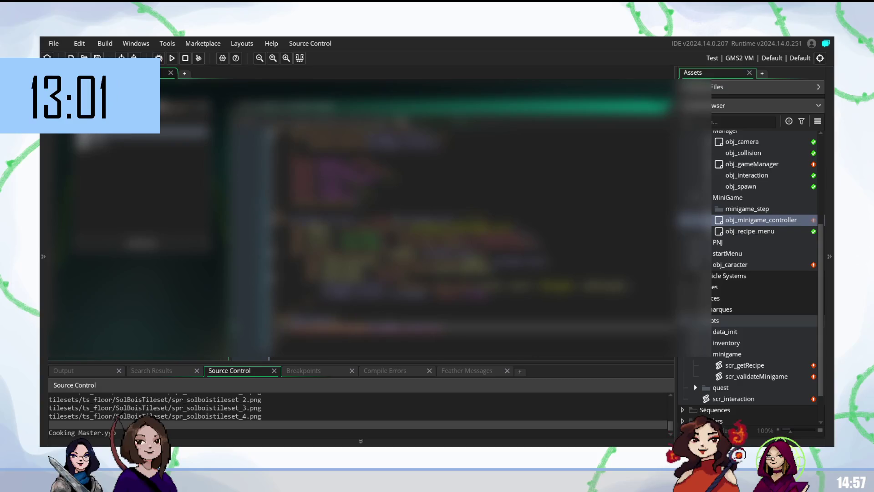
- Open scr_validateMinigame, undo a trial paste, and add a second argument to the call
double_click(756, 376)
click(218, 111)
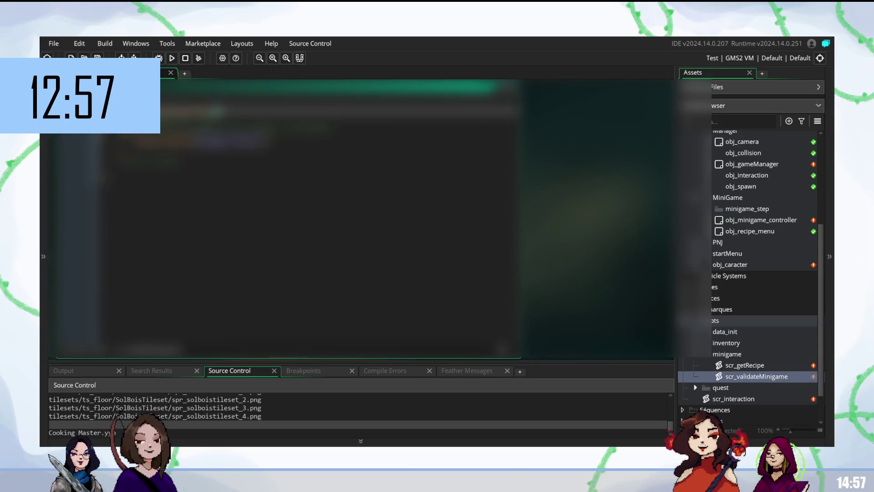
key(ctrl+v)
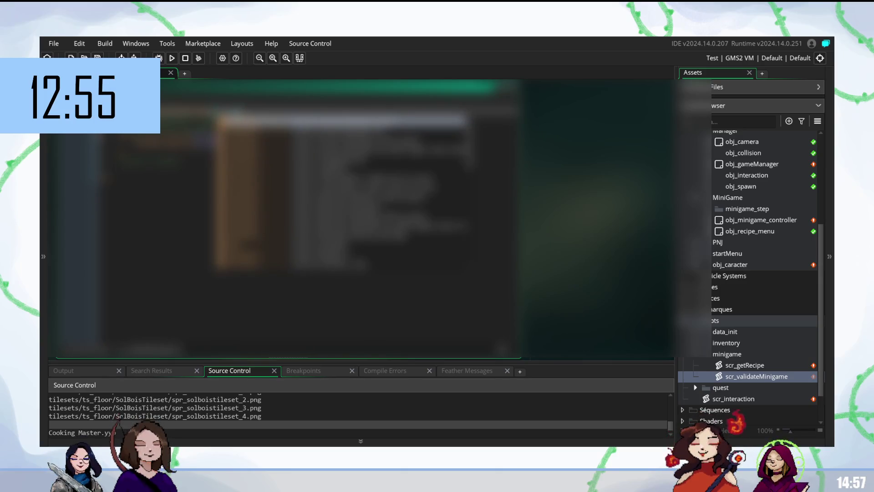
key(ctrl+z)
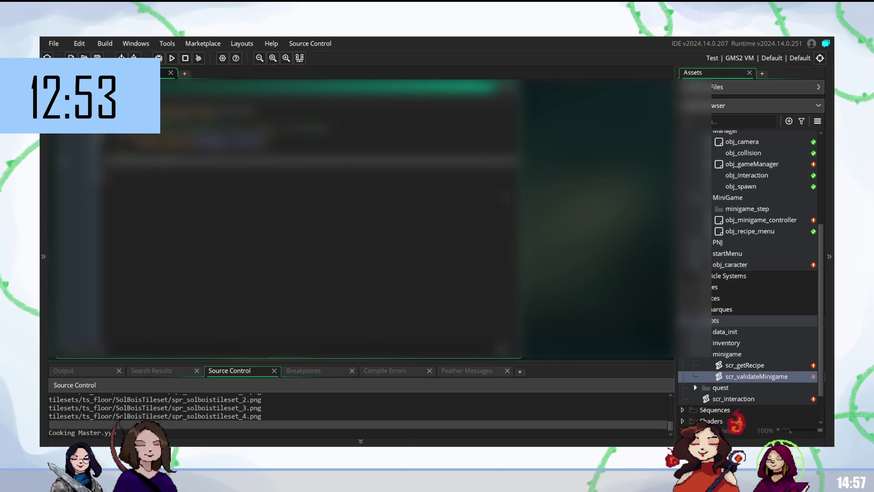
key(ctrl+z)
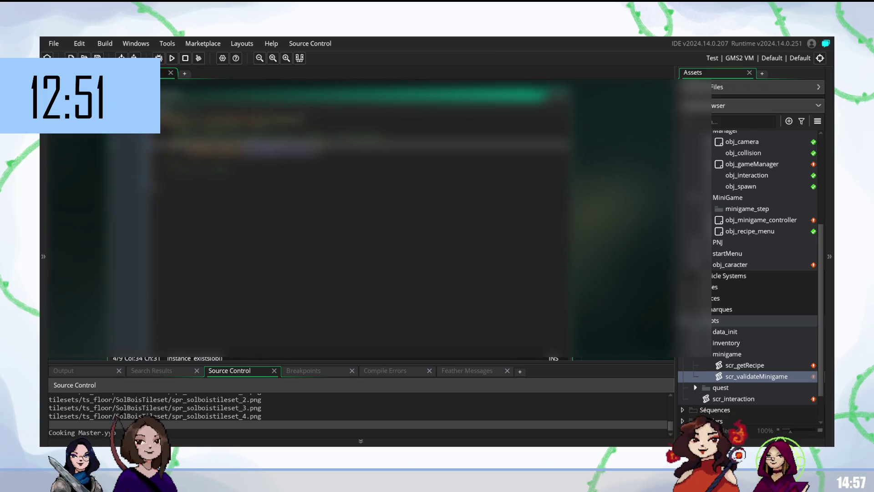
key(ctrl+z)
key(ctrl+z)
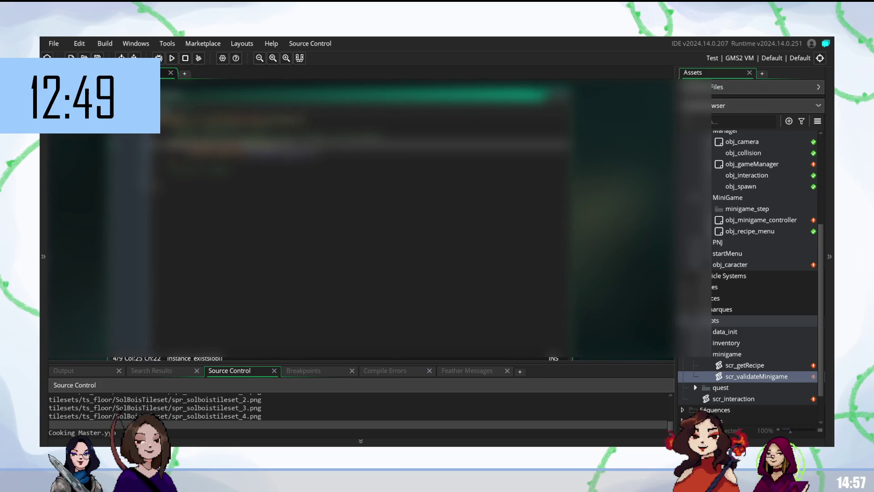
key(ctrl+z)
key(ctrl+z)
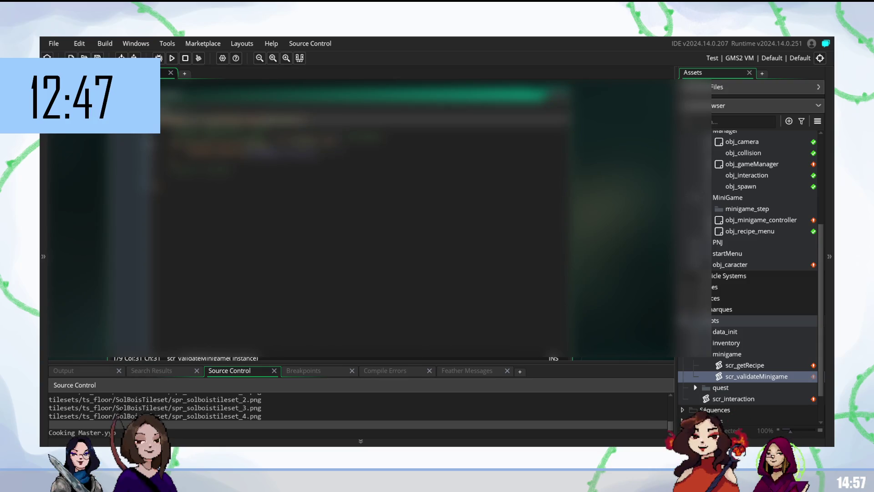
key(ctrl+y)
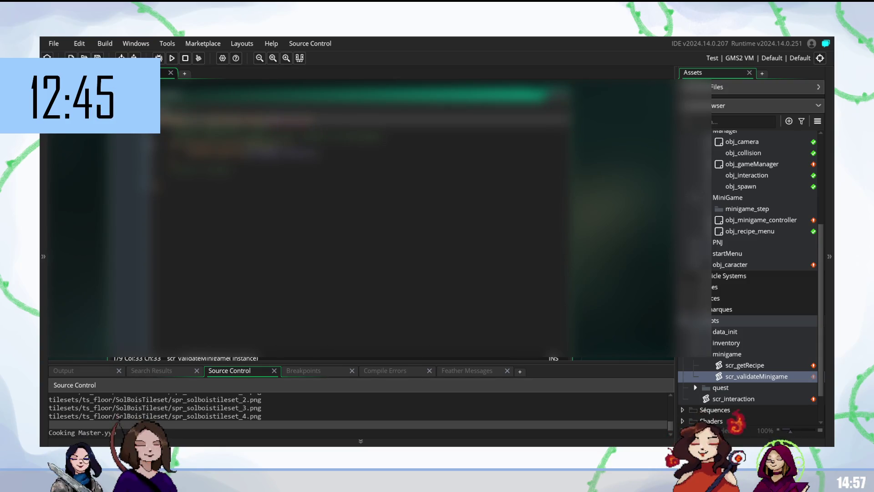
key(ctrl+z)
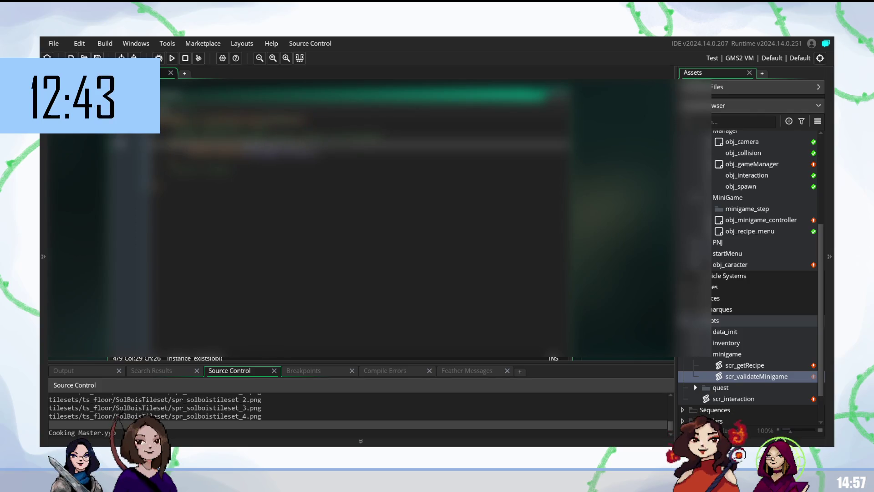
text(_m)
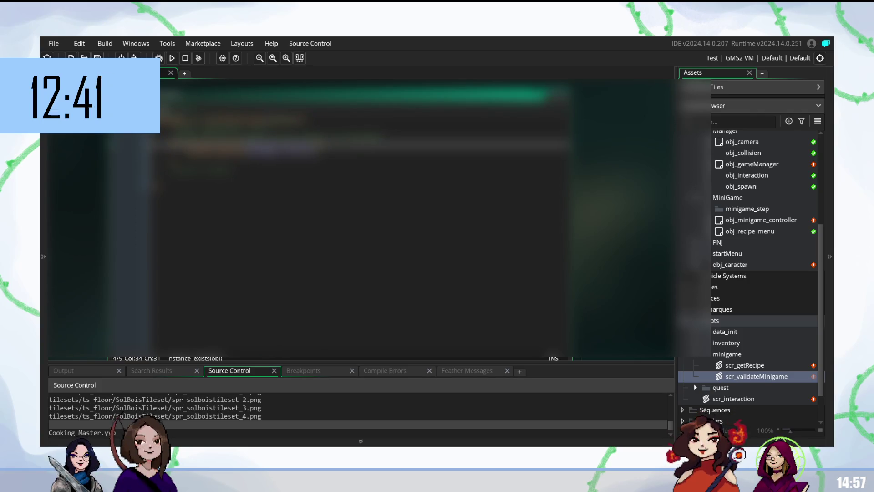
key(ctrl+z)
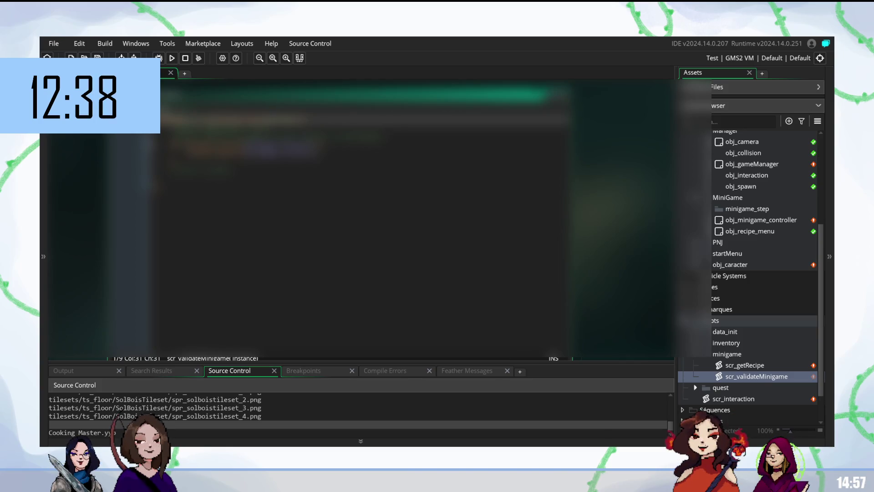
text(, )
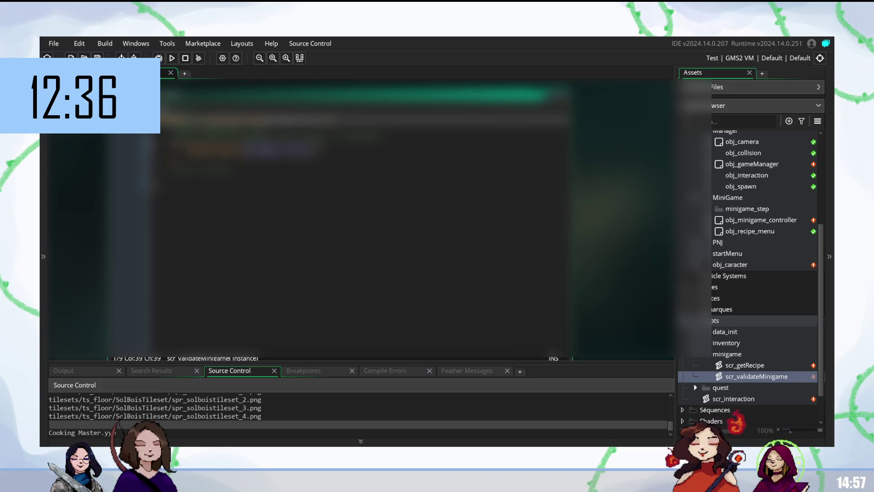
text(e)
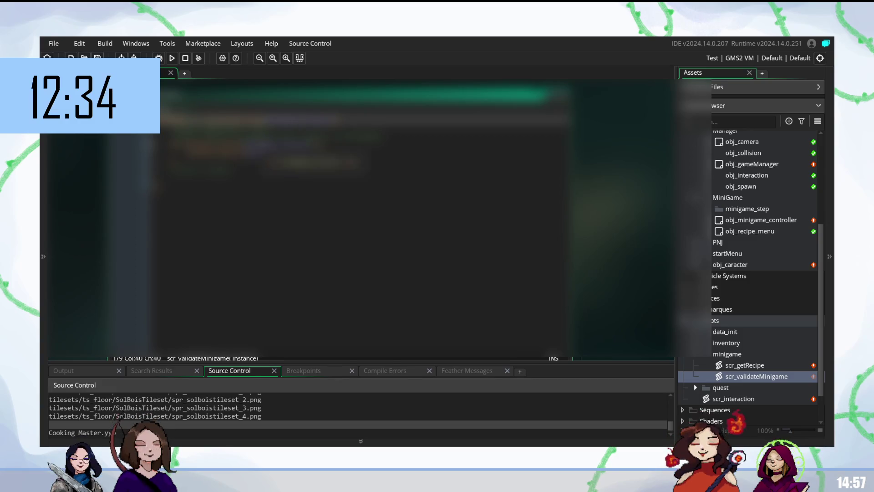
- Insert an indented line below beginning with 'if (obj'
click(255, 170)
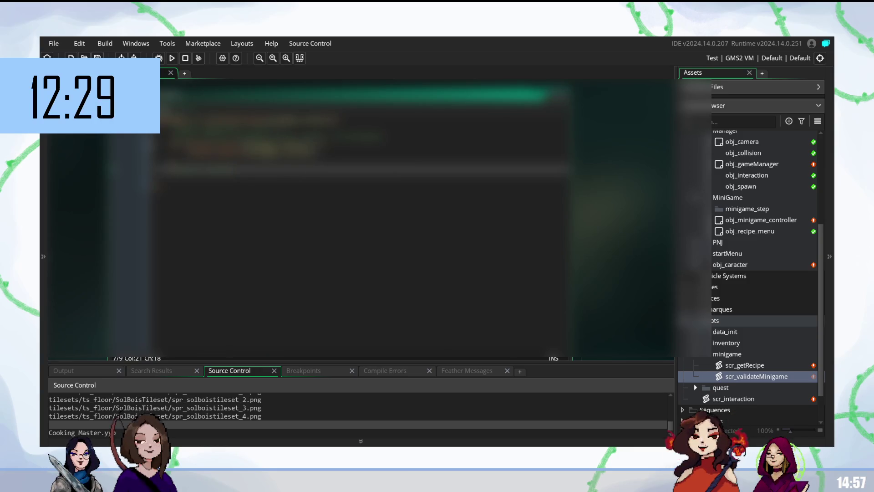
key(ctrl+z)
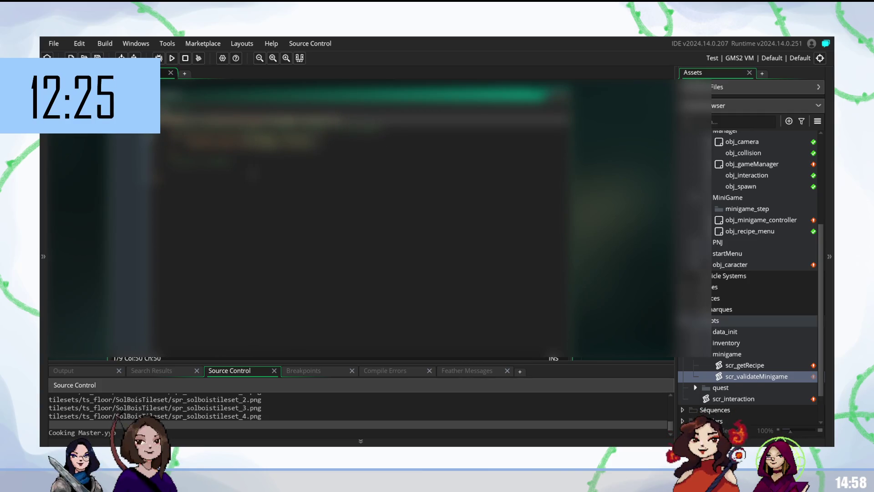
click(159, 170)
key(Tab)
text(if (obj)
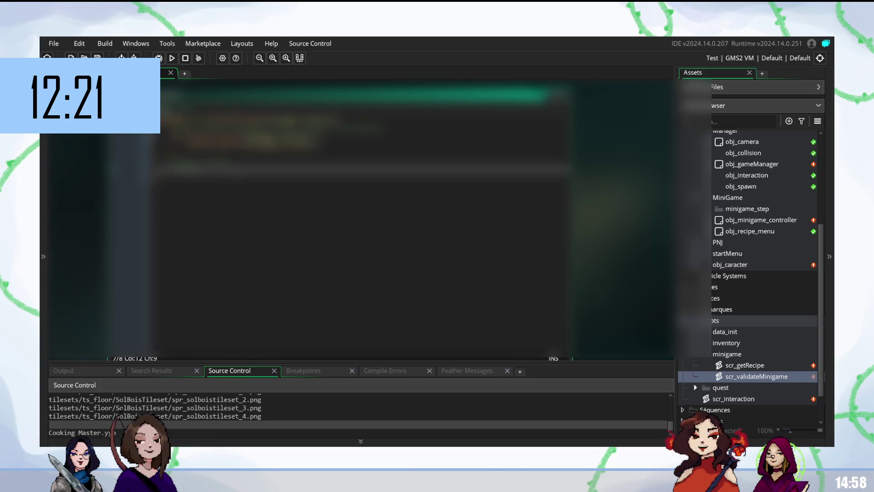
click(183, 151)
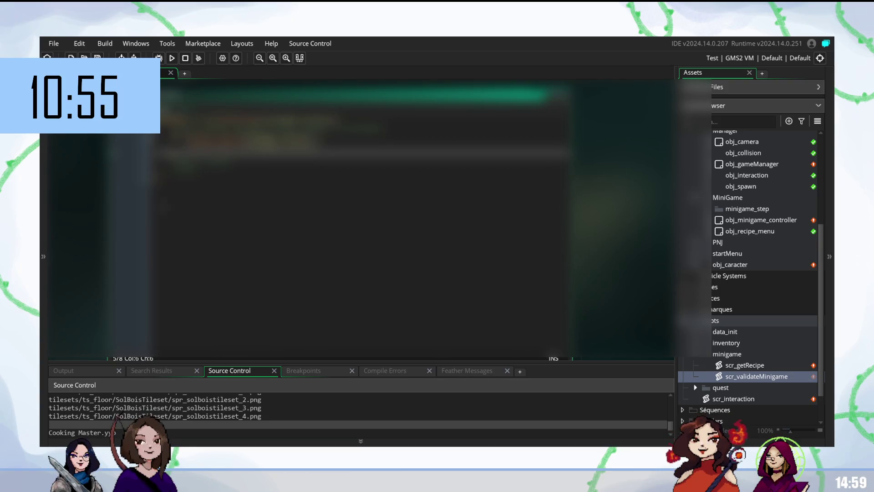
click(160, 177)
click(182, 156)
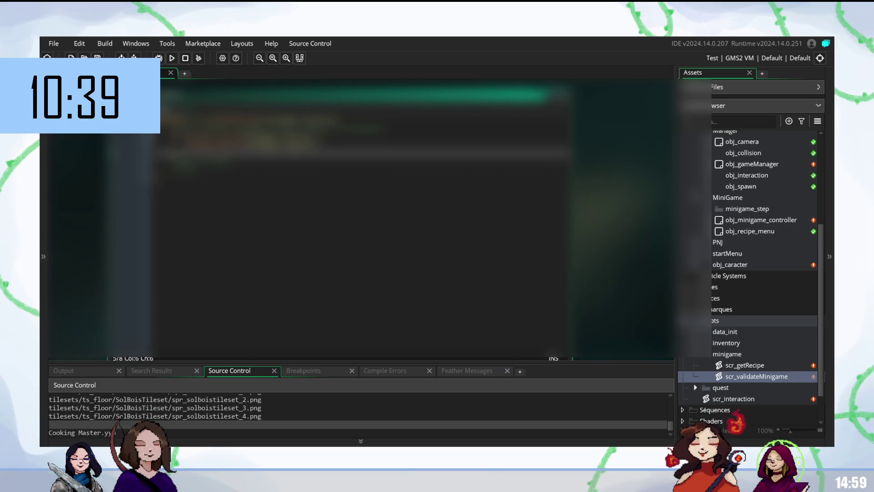
- Open obj_minigame_controller from the Asset Browser to compare its code with the script
double_click(735, 223)
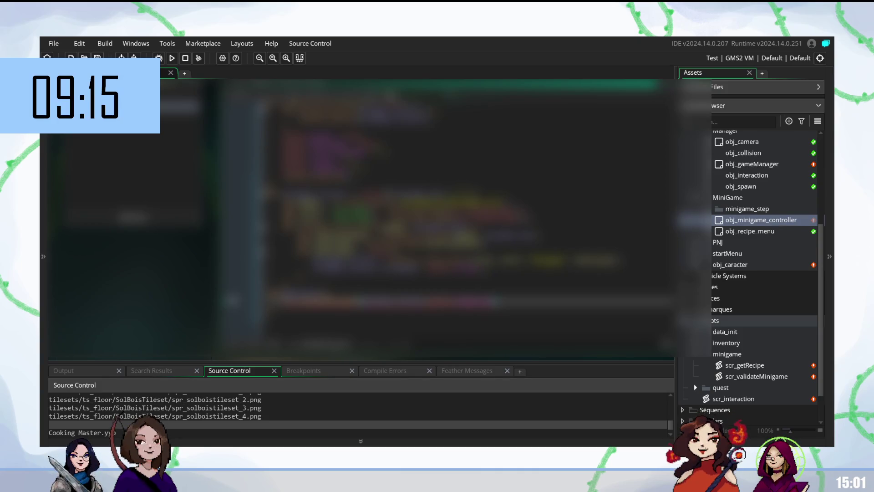
- Scroll through the obj_minigame_controller code to locate the lines to revise
click(455, 269)
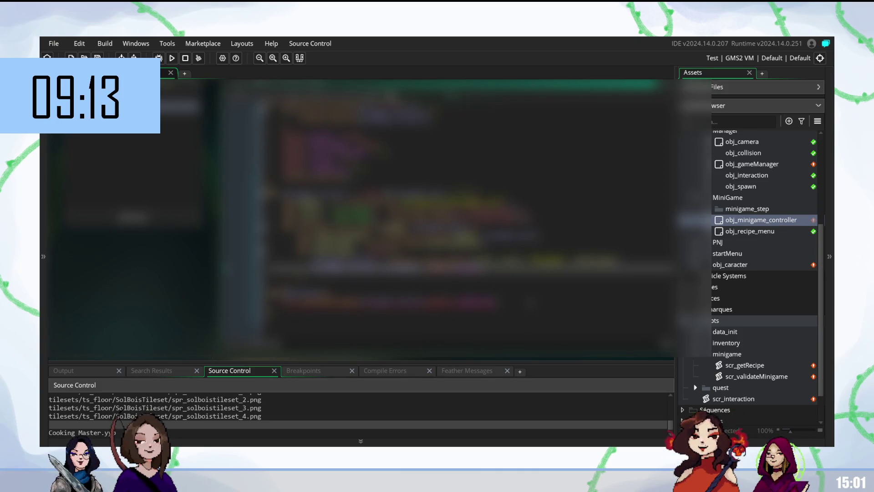
click(456, 279)
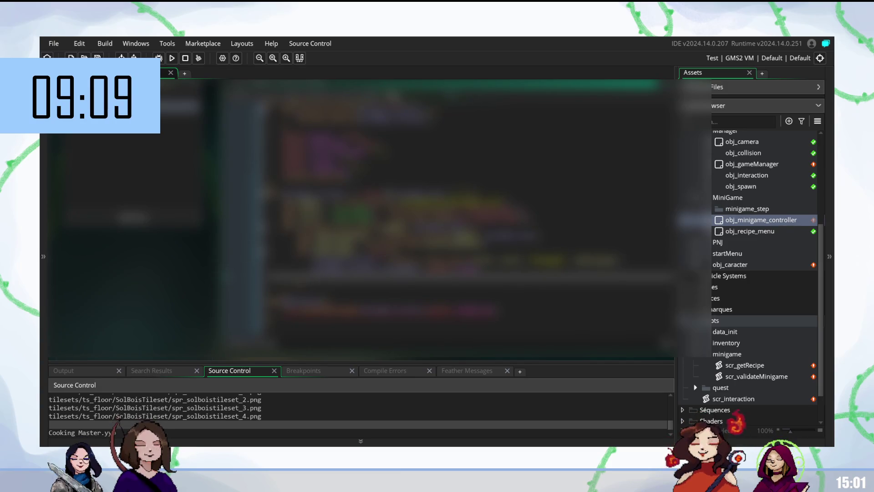
scroll(455, 205, down, 3)
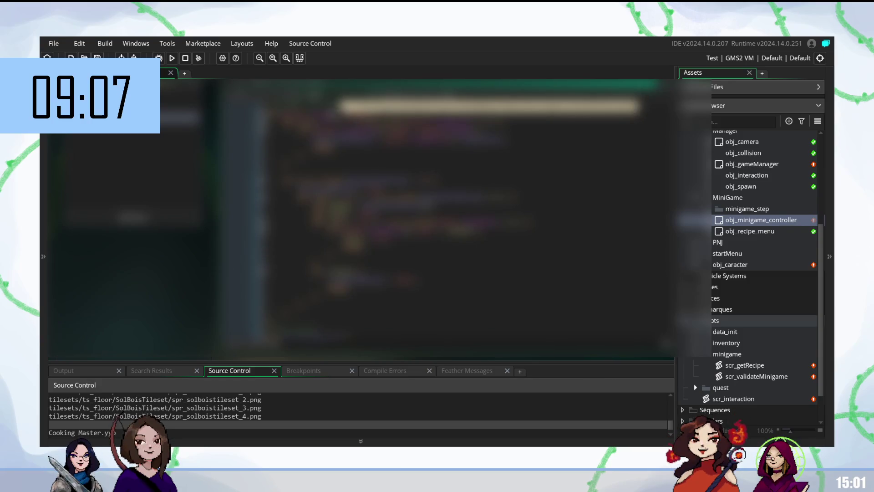
scroll(456, 205, down, 3)
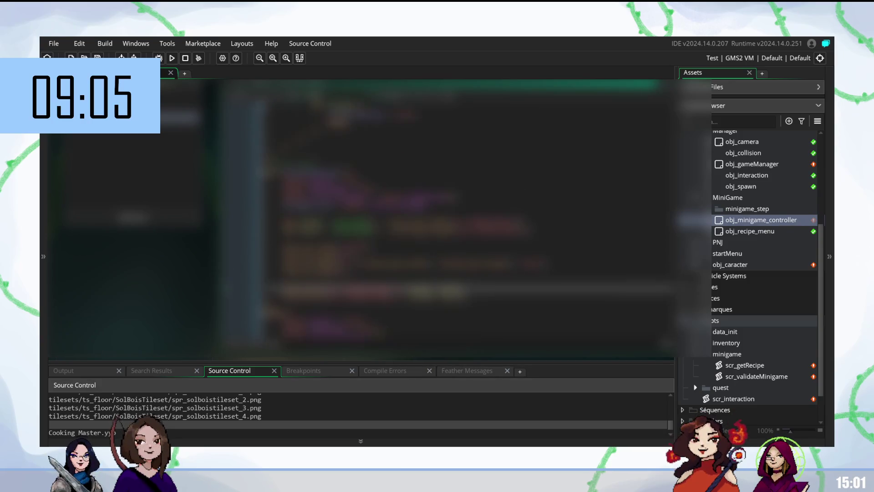
scroll(455, 205, up, 3)
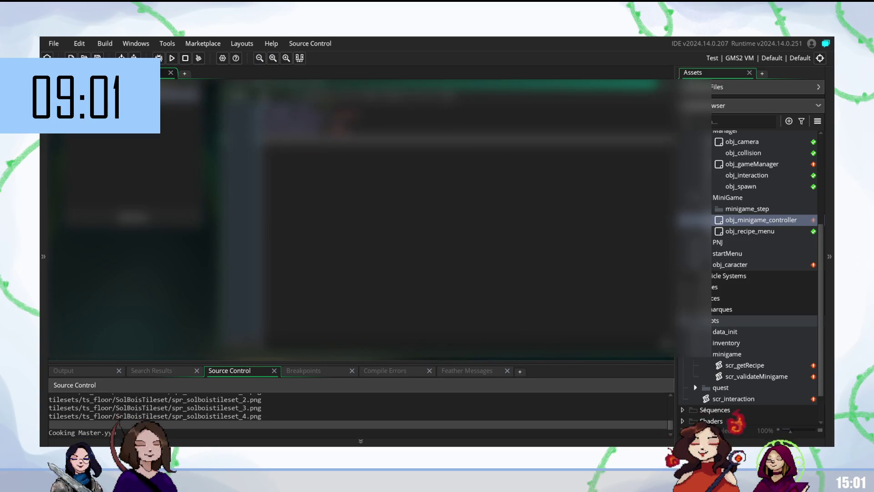
scroll(456, 205, down, 3)
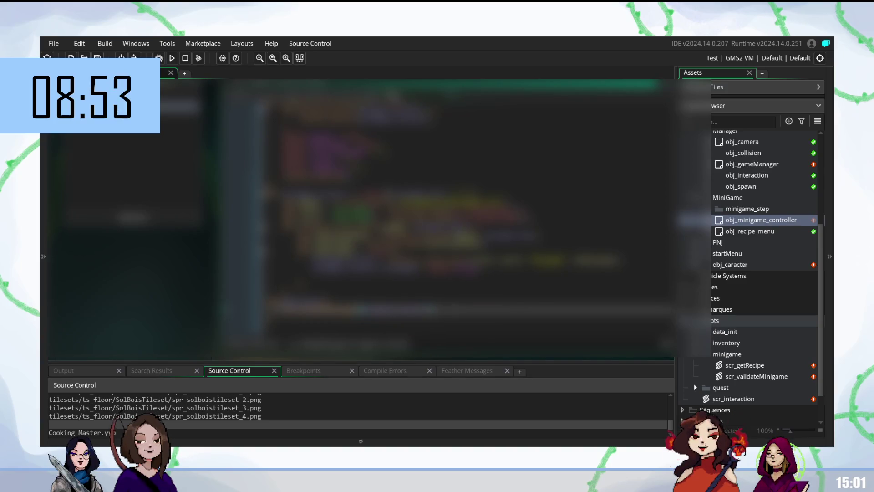
- Try an autocompleted edit in the controller code, undo it, and reopen scr_validateMinigame
click(410, 268)
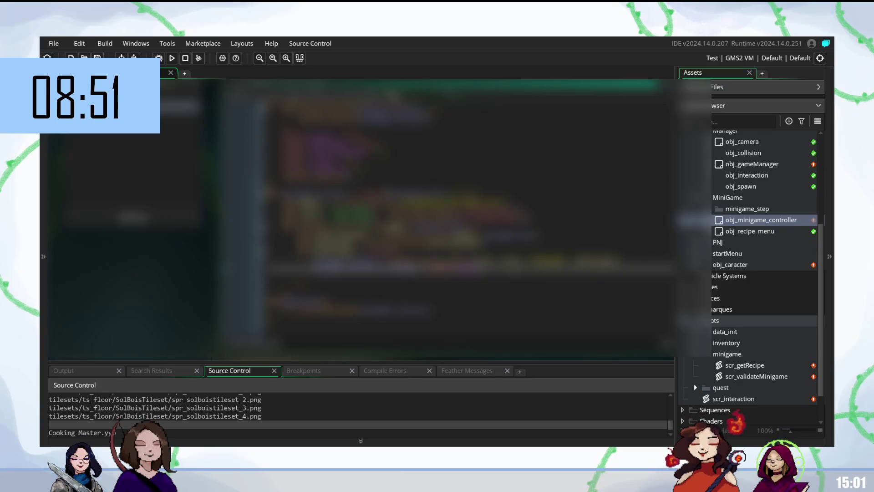
click(410, 280)
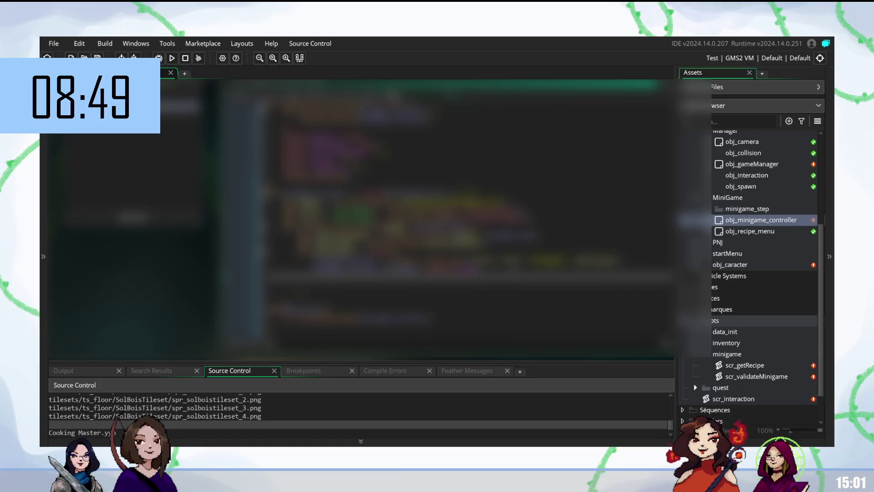
text(i)
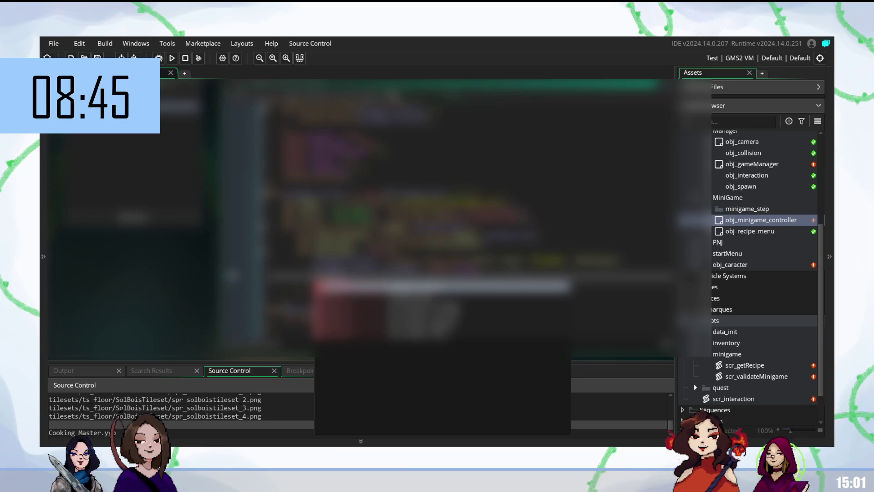
key(Return)
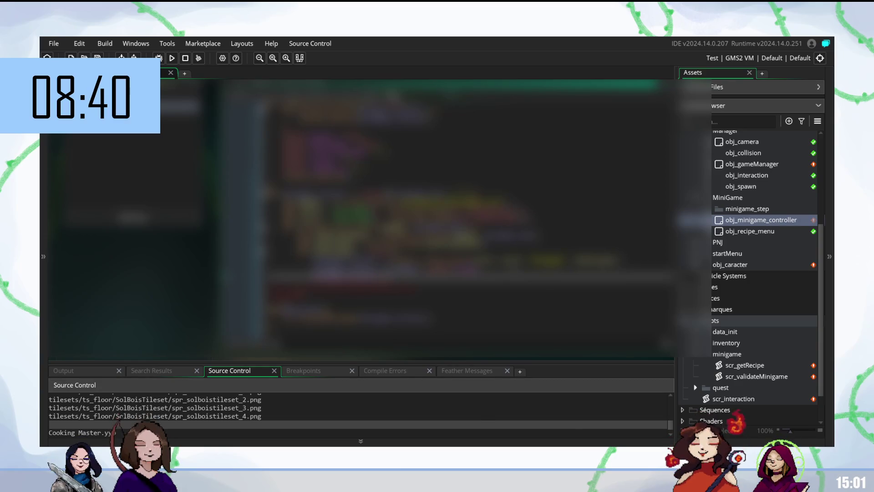
text(ae)
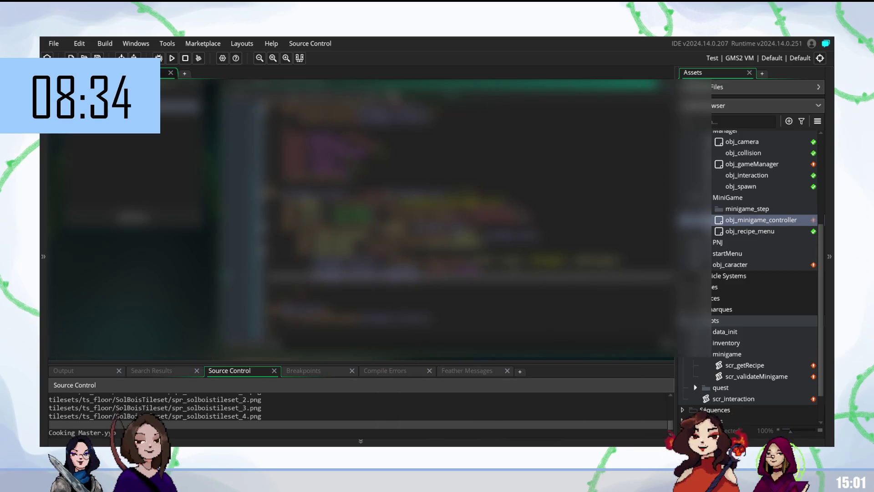
text(g)
key(Escape)
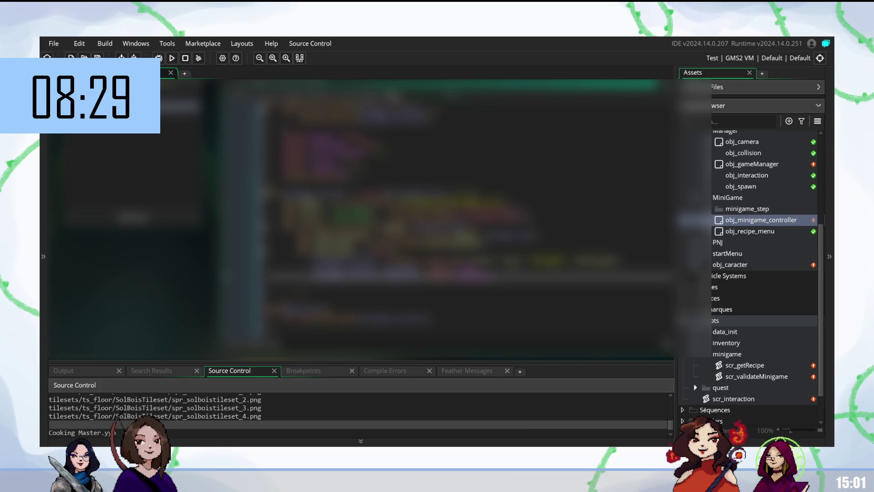
key(ctrl+z)
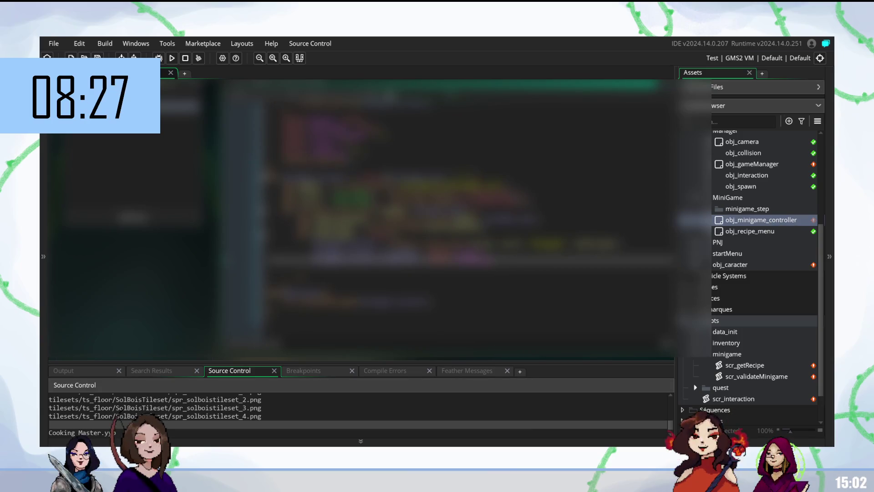
key(ctrl+z)
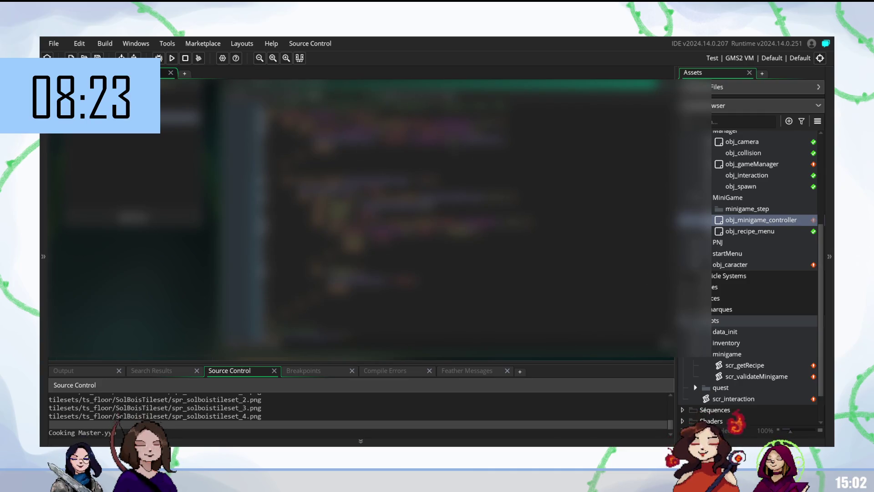
key(ctrl+z)
double_click(771, 377)
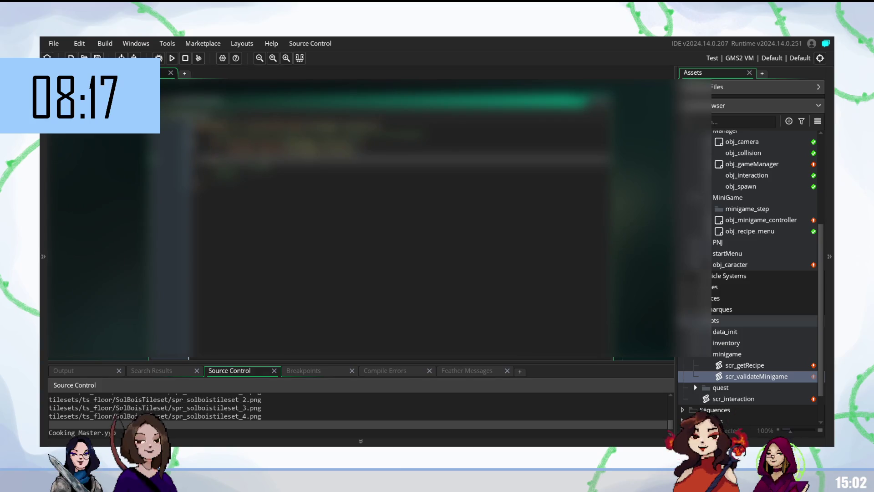
click(228, 172)
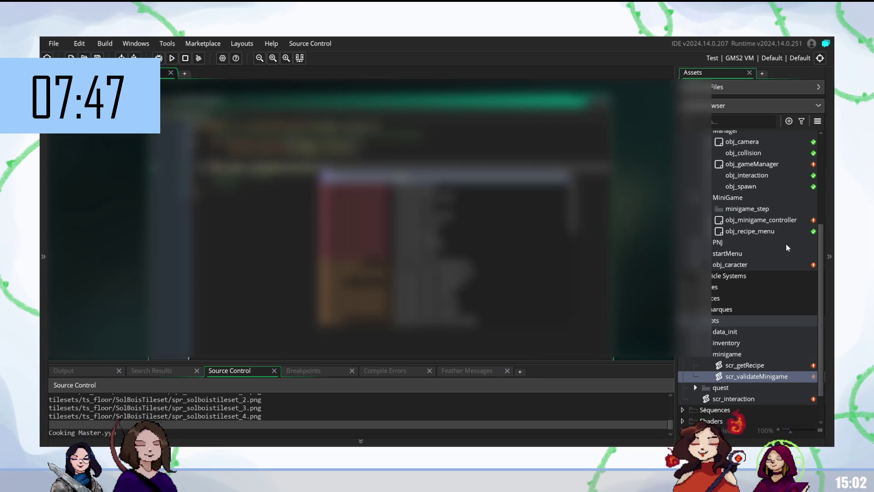
double_click(767, 220)
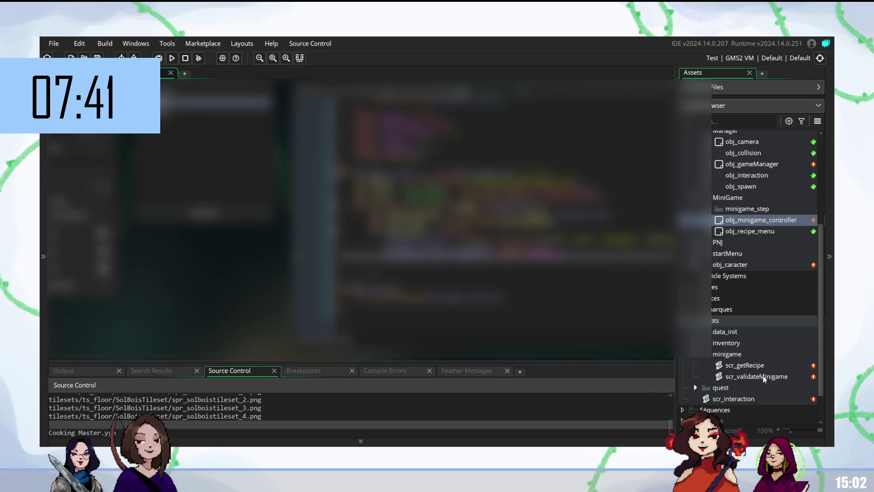
double_click(753, 377)
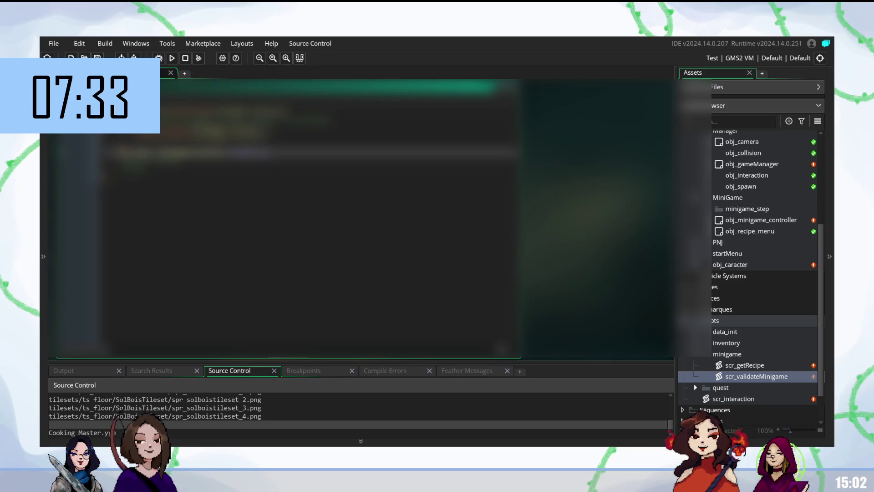
click(273, 165)
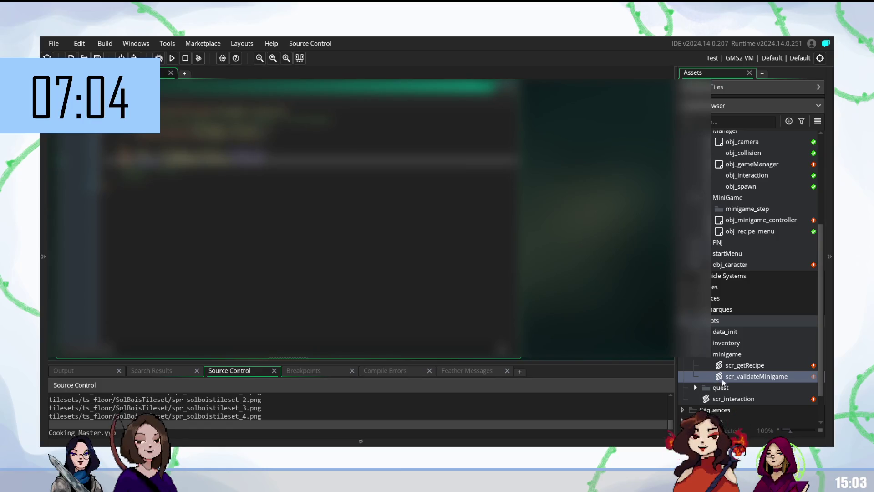
double_click(754, 222)
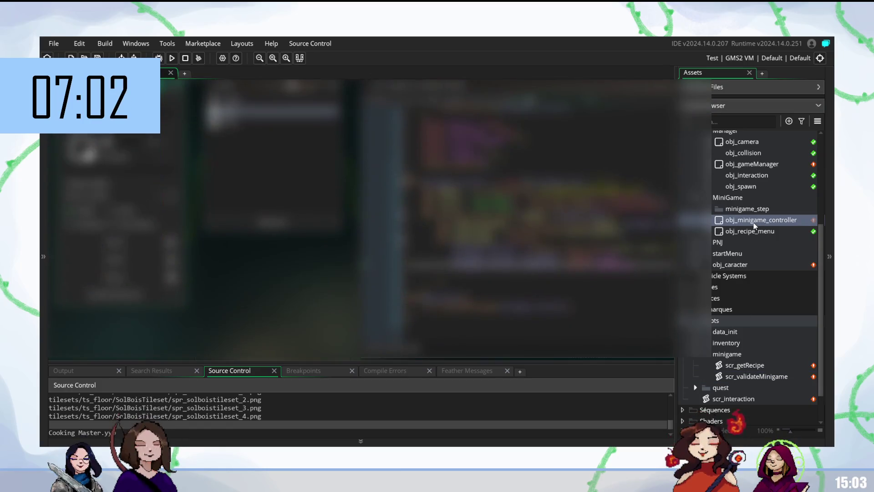
double_click(758, 376)
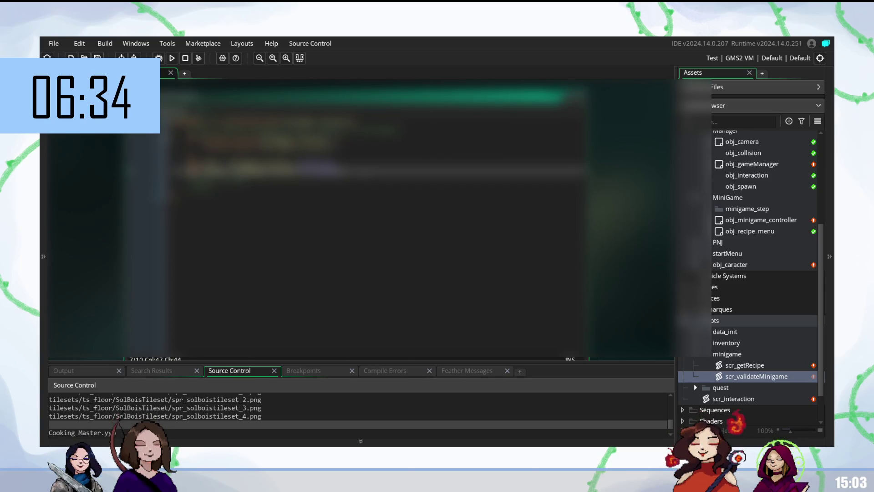
- Insert 'var _recipe = scr_getRecipe(id);' with a '//set' comment into scr_validateMinigame
key(Return)
key(Return)
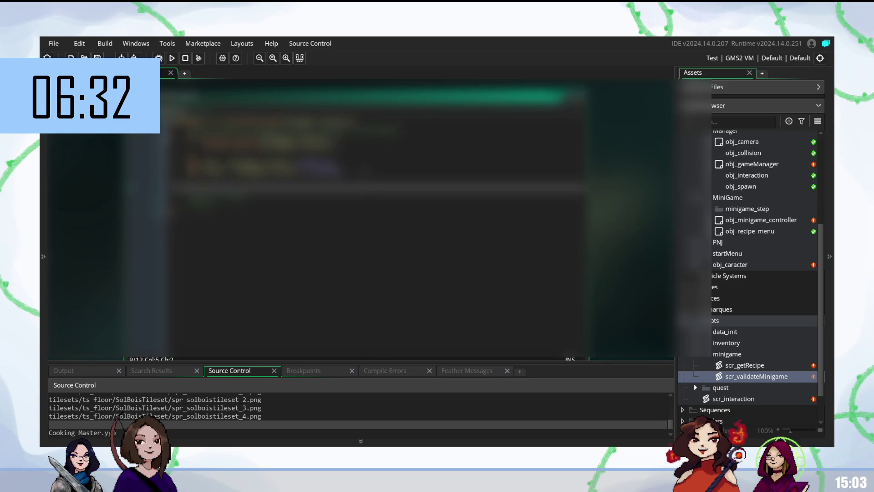
text(var _reci)
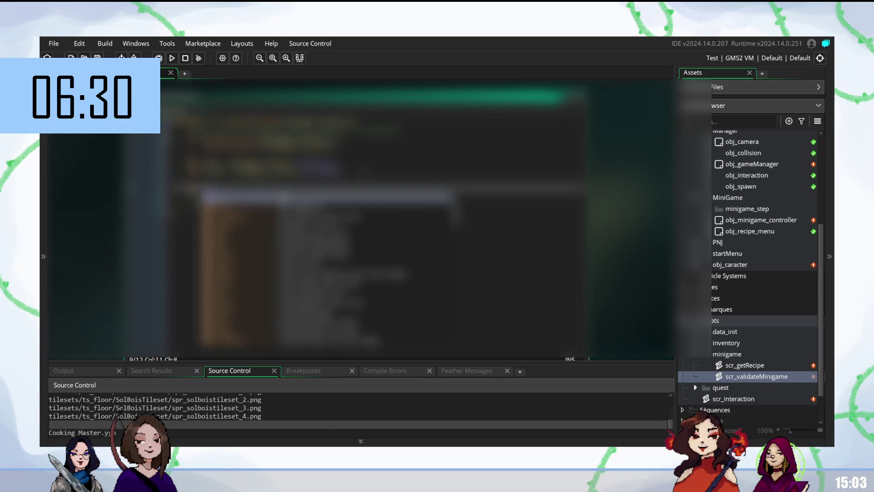
text(pe = s)
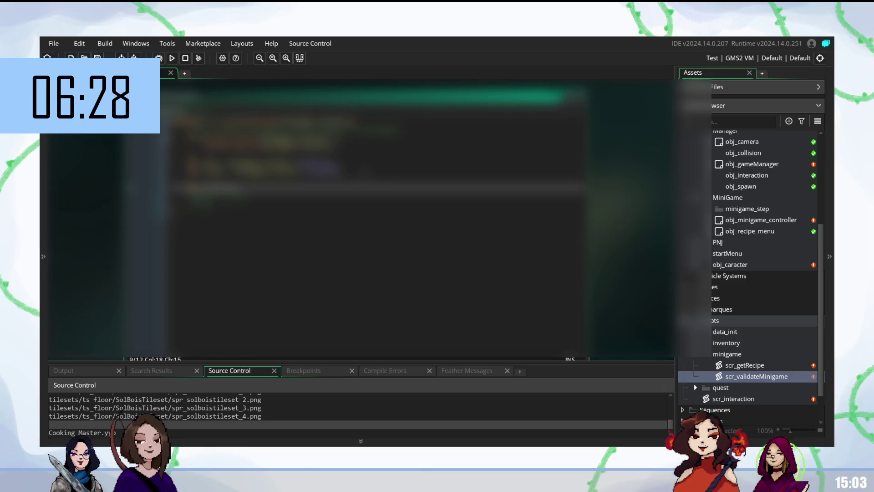
text(cr)
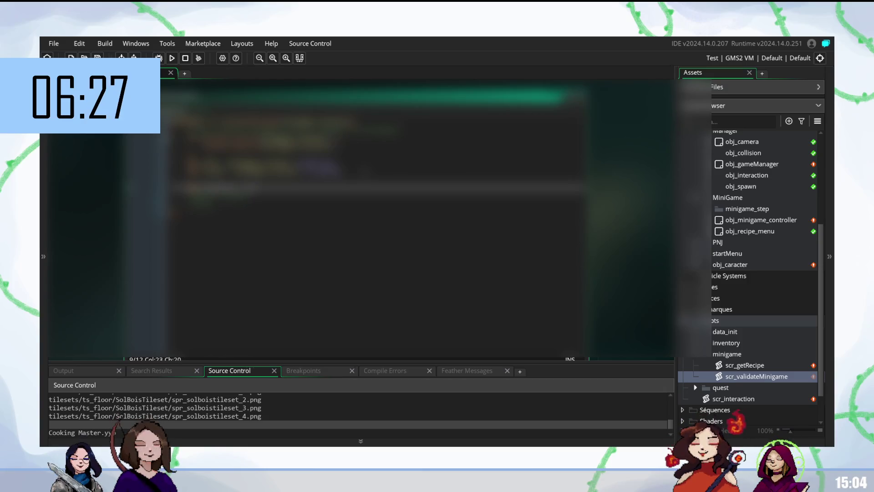
text(etRec)
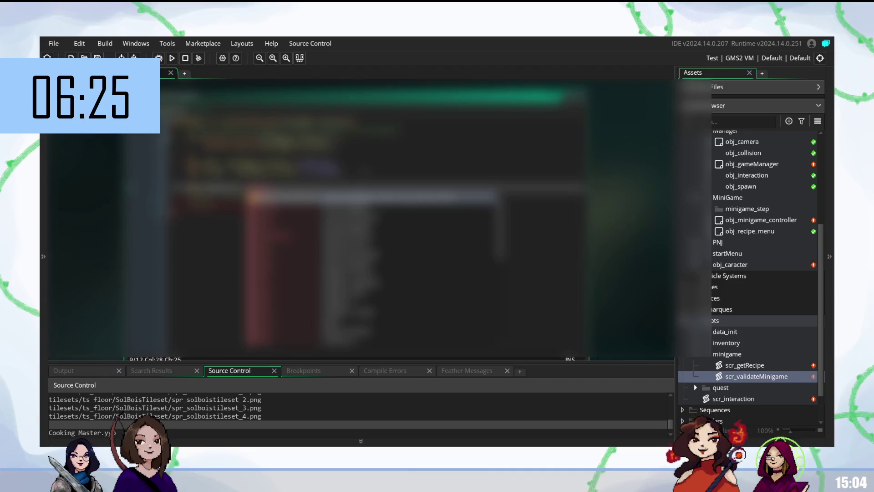
text(i)
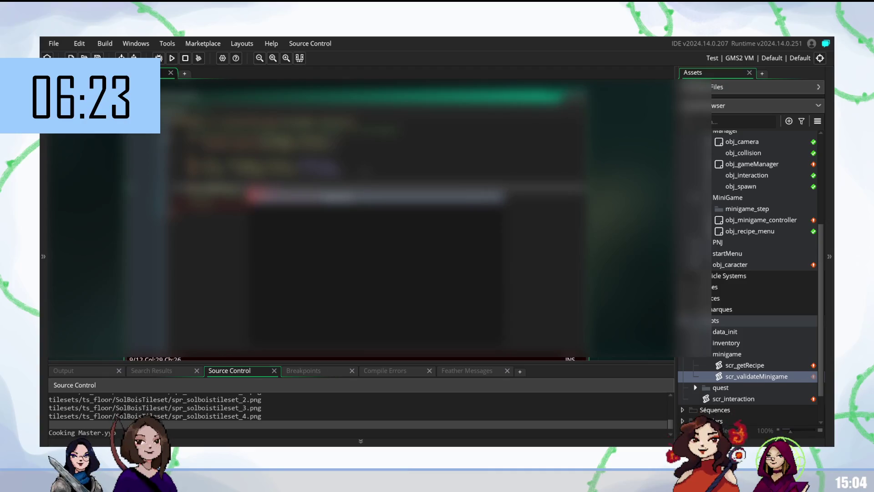
text(pe)
key(Return)
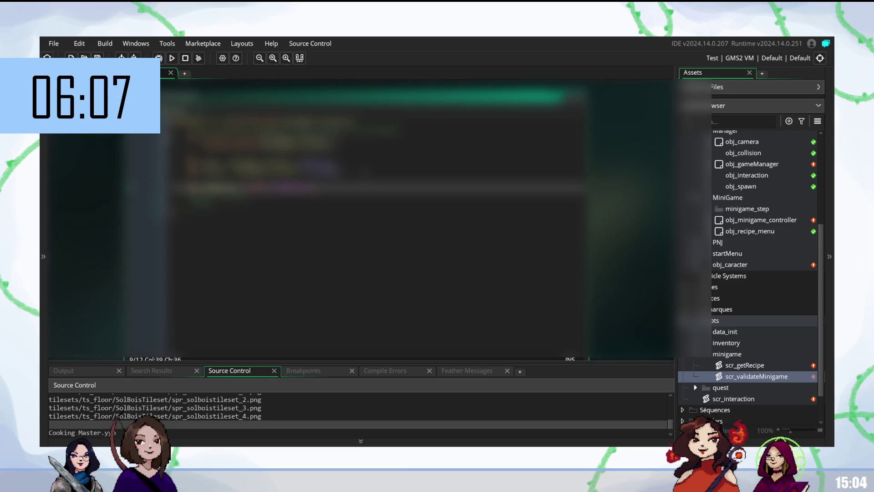
key(Return)
key(Return)
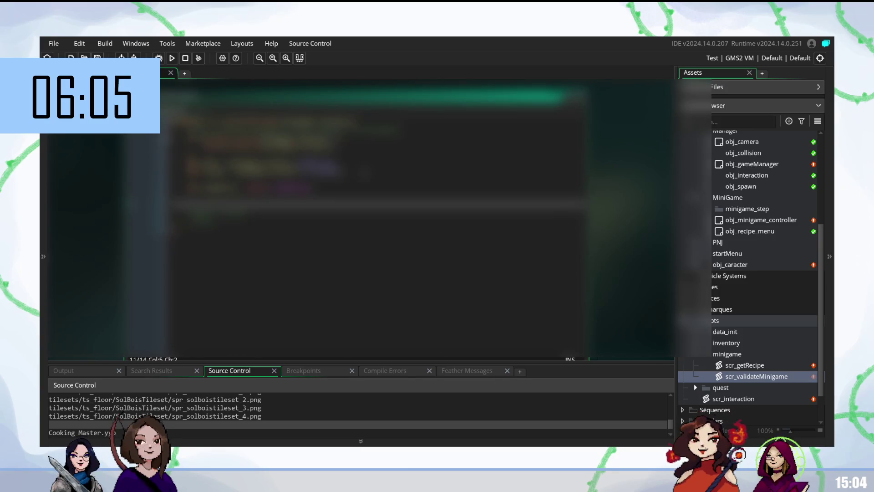
key(Up)
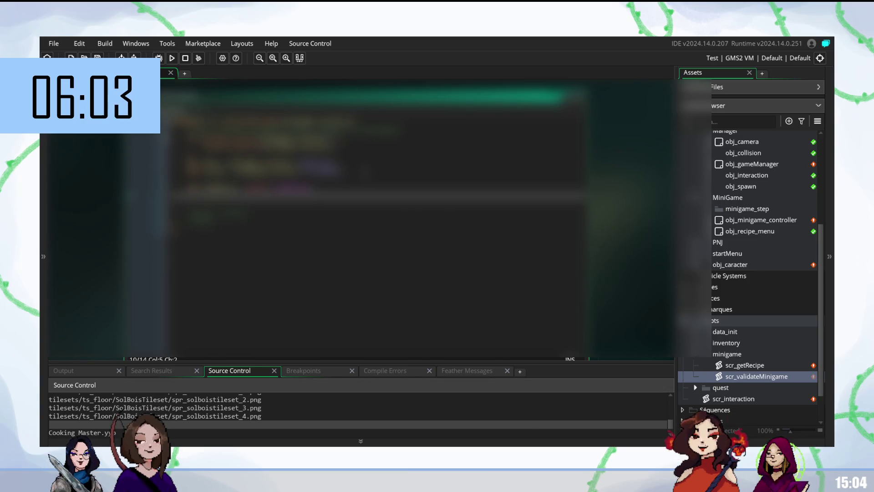
key(ctrl+Right)
key(ctrl+Right)
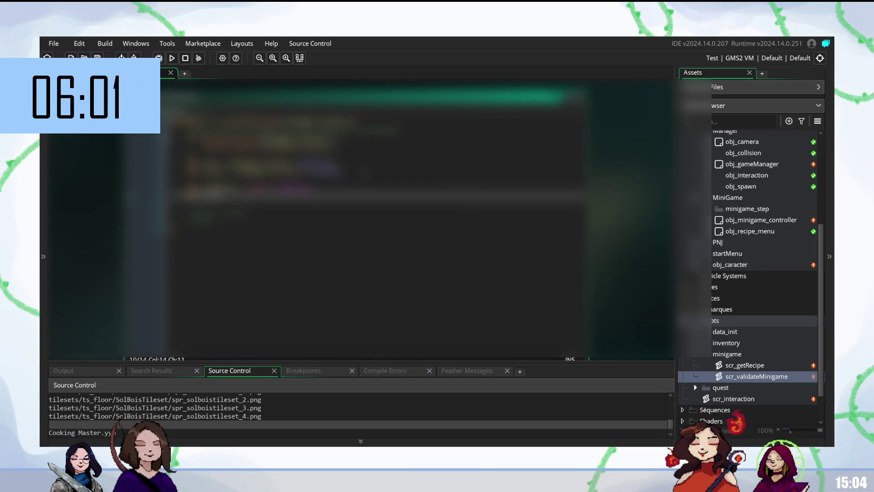
text(sc)
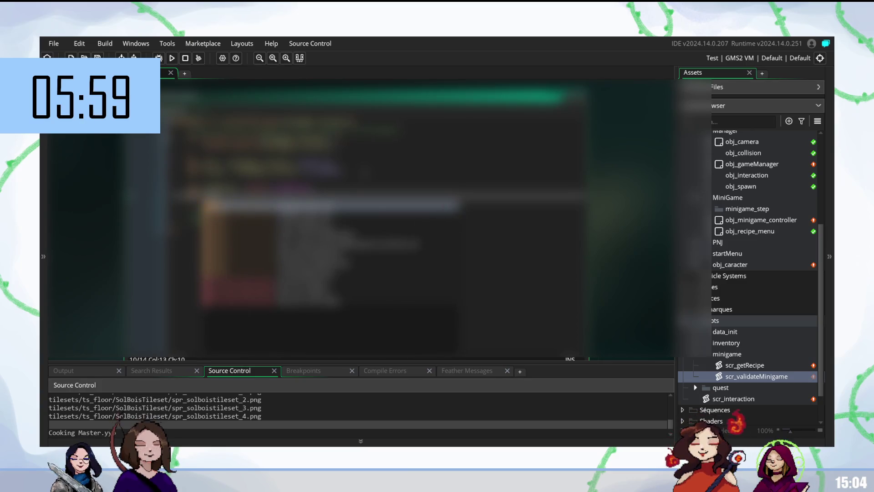
text(r_)
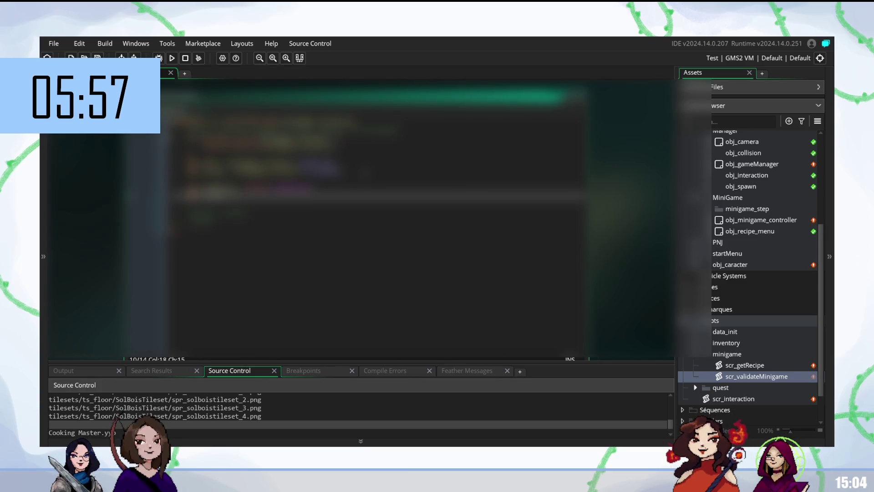
key(BackSpace)
key(BackSpace)
key(BackSpace)
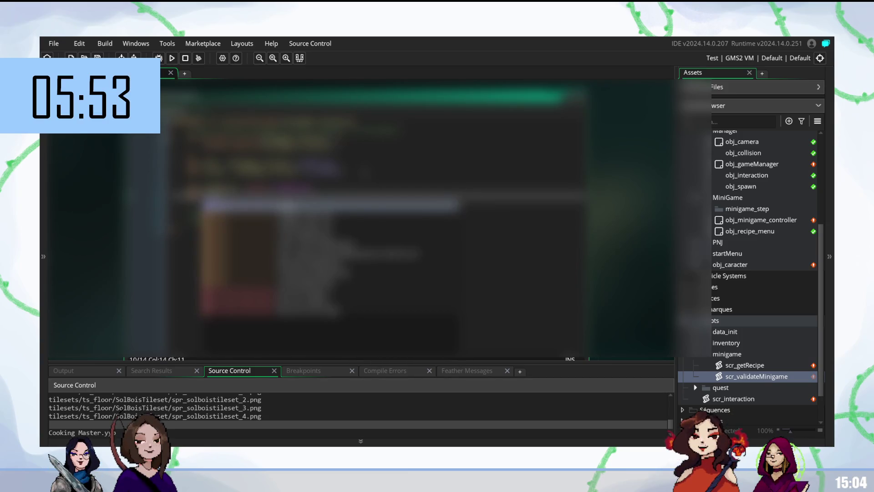
text(r_)
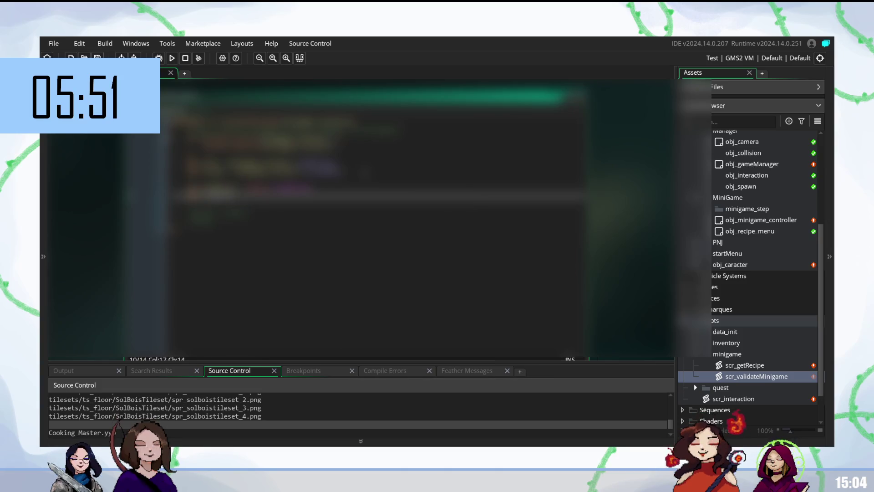
text(etRe)
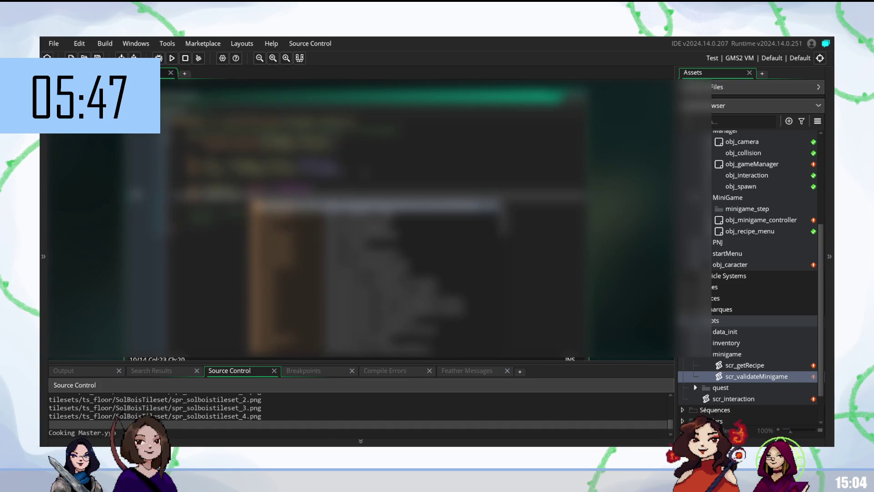
text(cipe(id);)
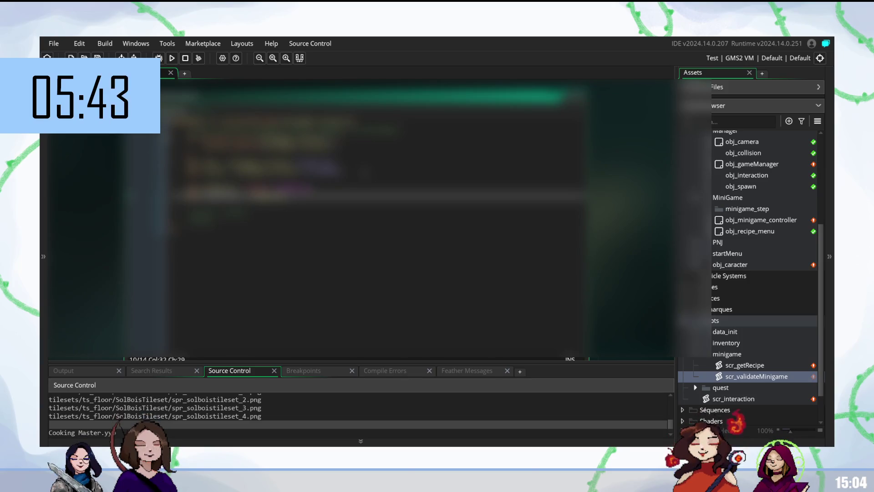
text( //s)
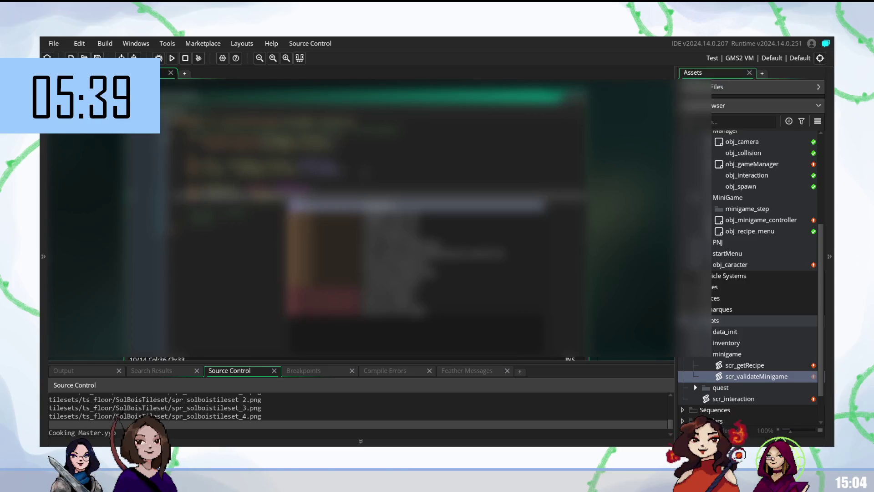
text(et)
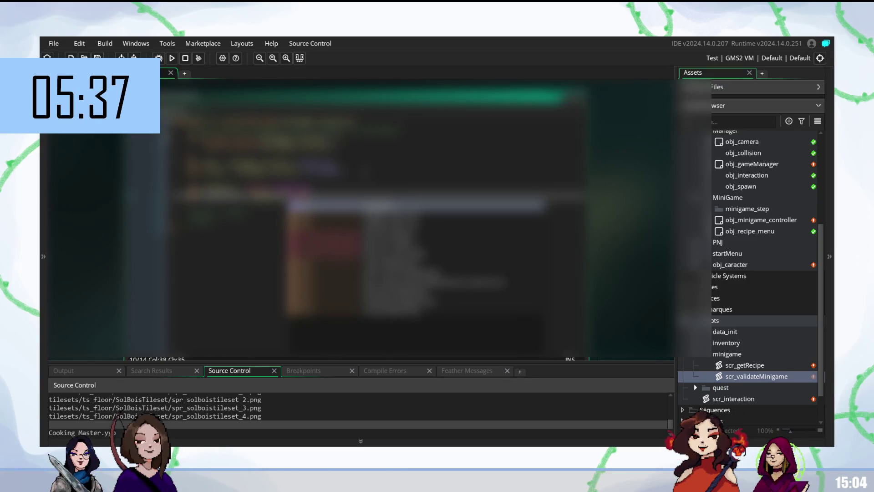
key(Return)
key(Return)
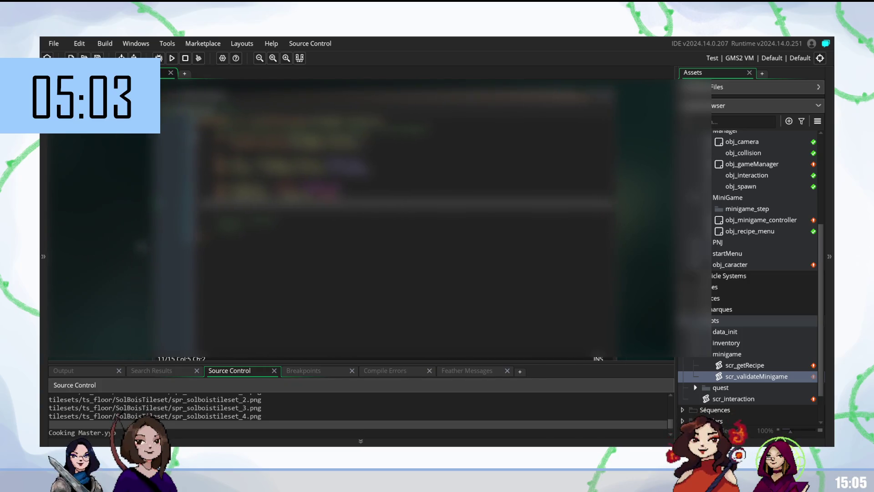
- Open obj_minigame_controller's code and inspect the lines handling global.active_minigame
double_click(747, 220)
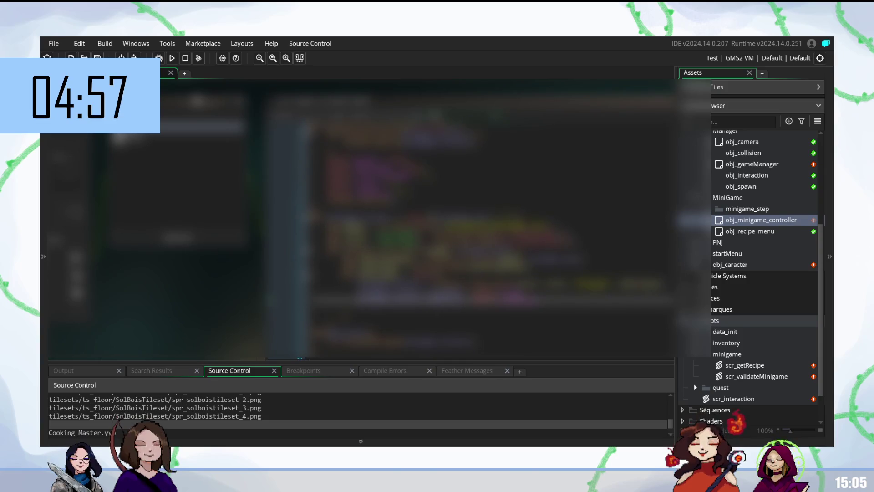
scroll(489, 238, down, 1)
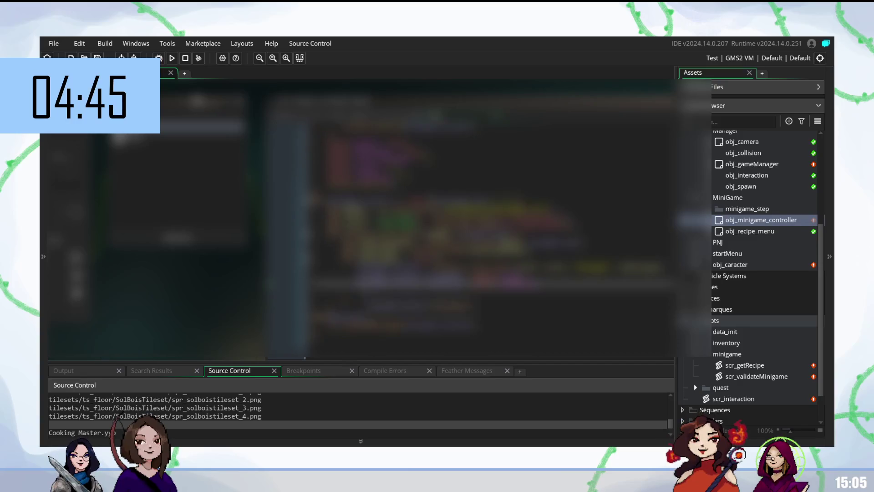
scroll(492, 218, down, 5)
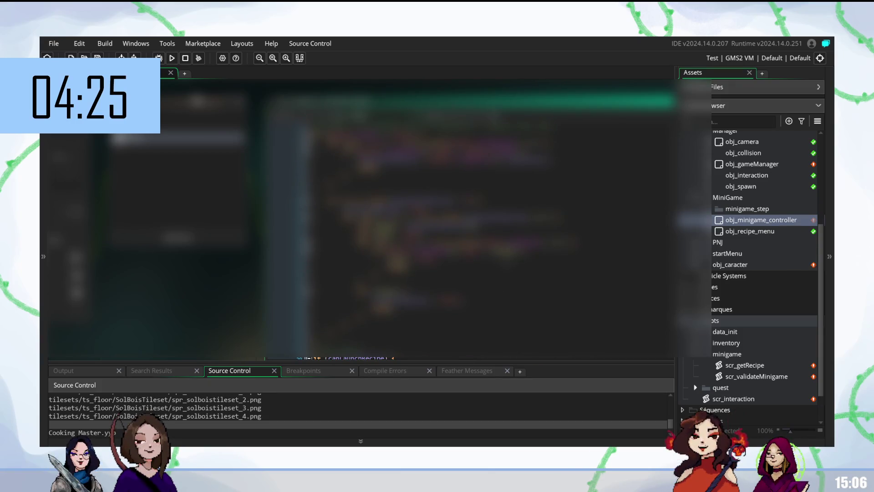
scroll(488, 241, down, 5)
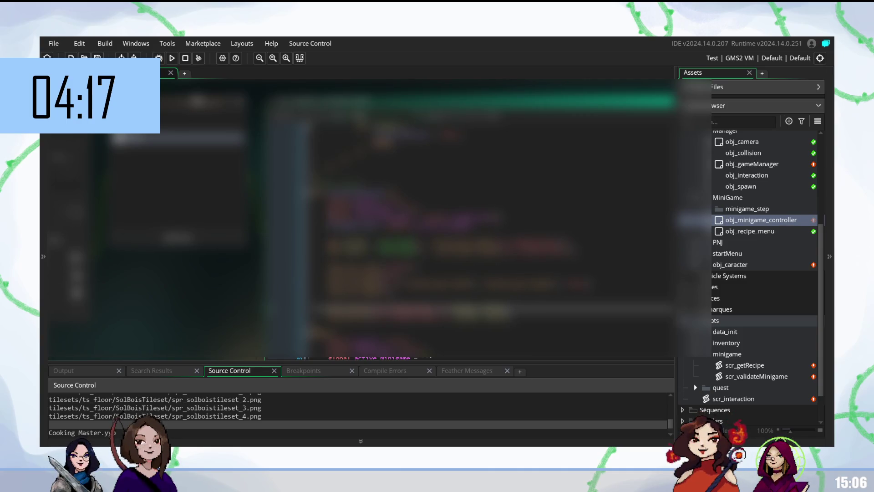
click(346, 219)
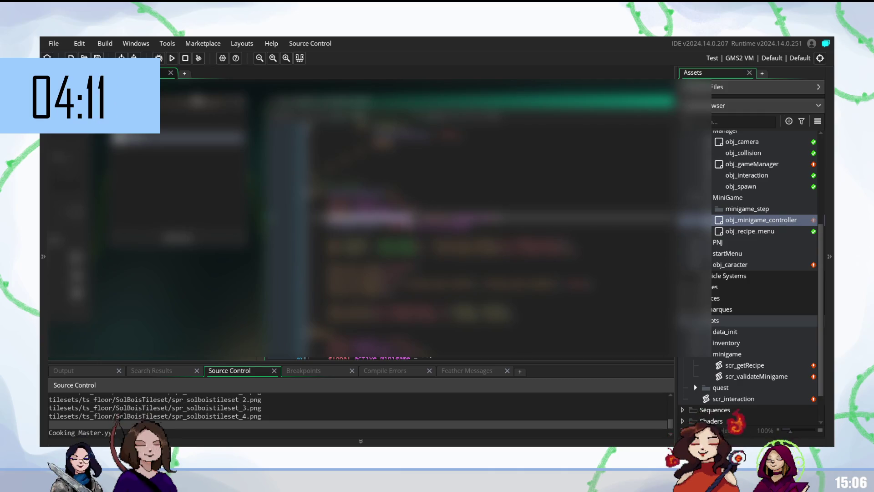
click(346, 209)
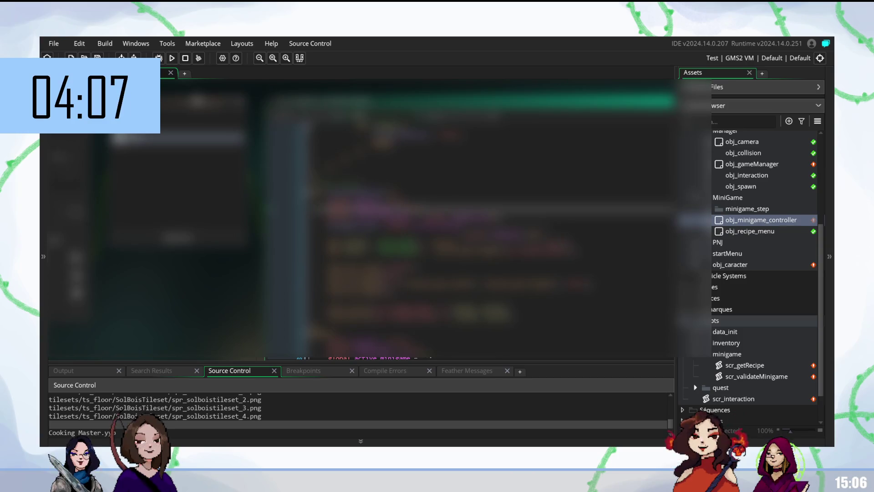
click(346, 219)
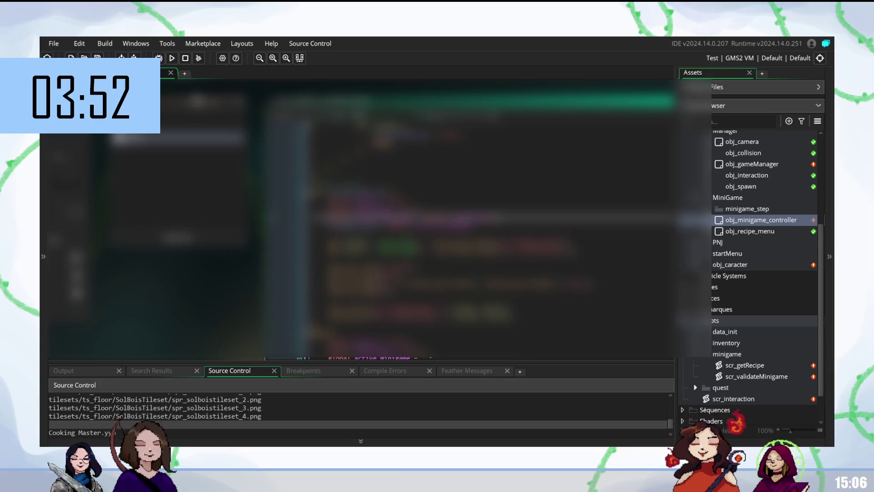
click(409, 229)
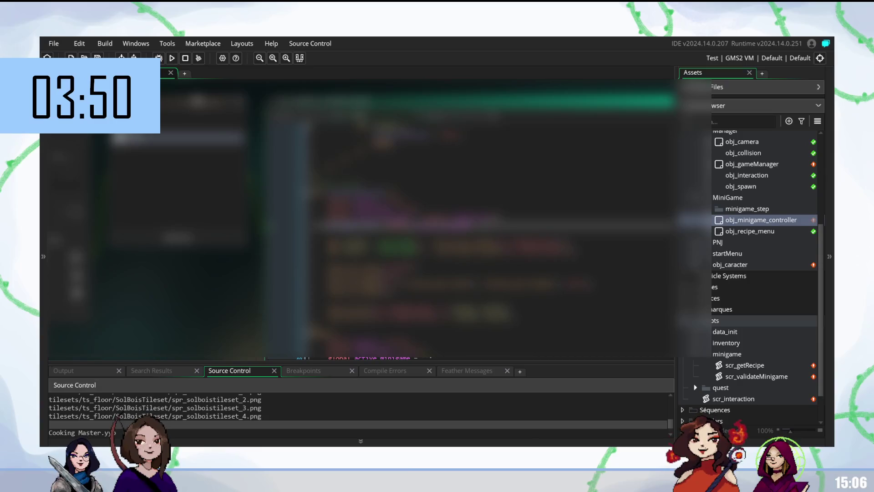
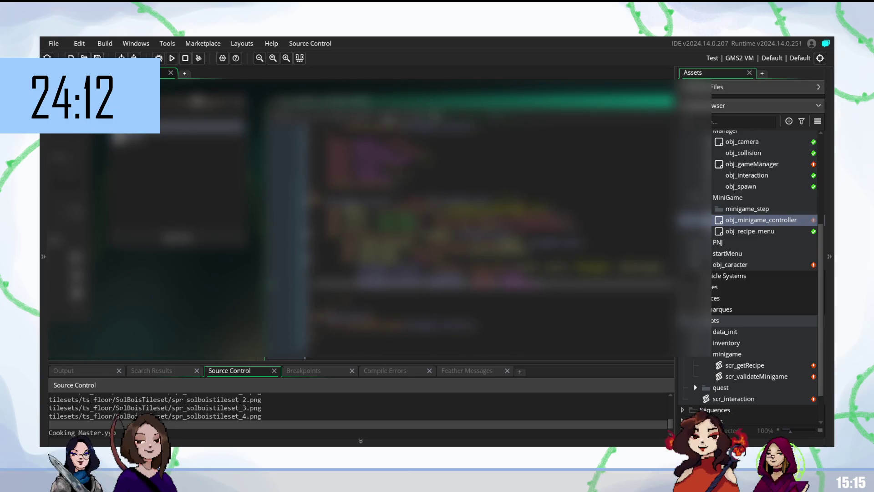
- Open scr_validateMinigame from the Asset Browser and place the cursor among its first lines
scroll(756, 353, down, 1)
double_click(755, 344)
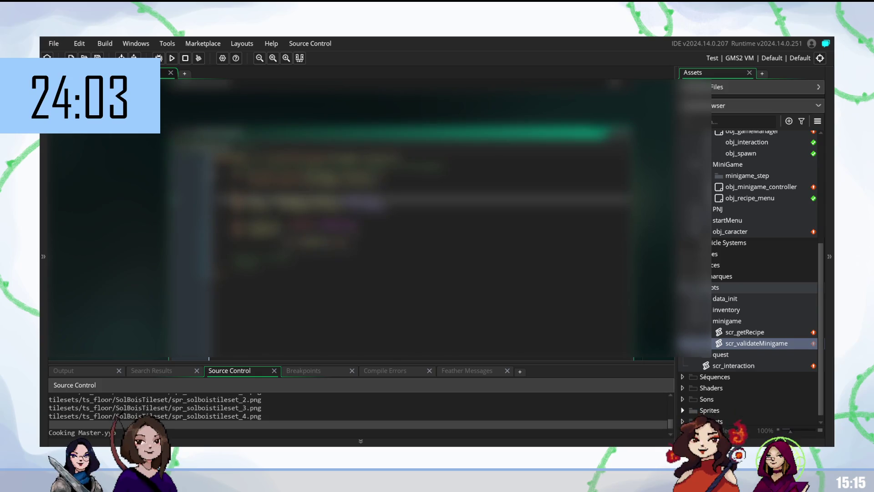
click(318, 211)
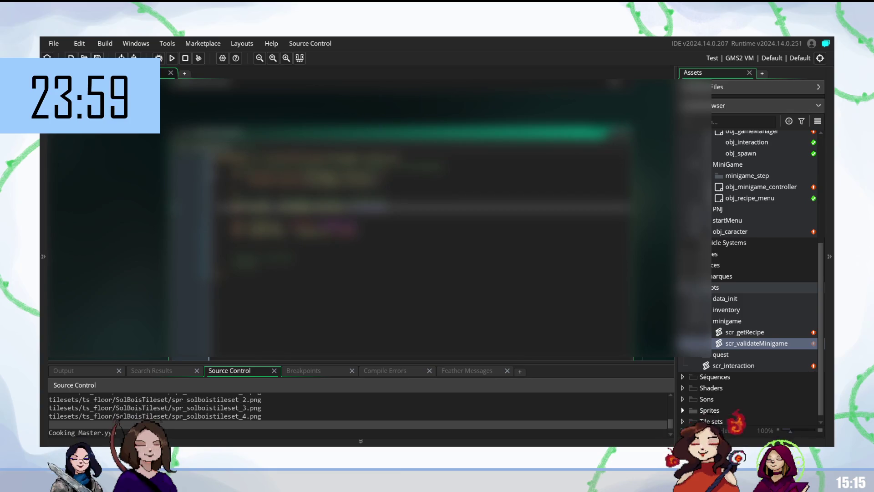
click(319, 197)
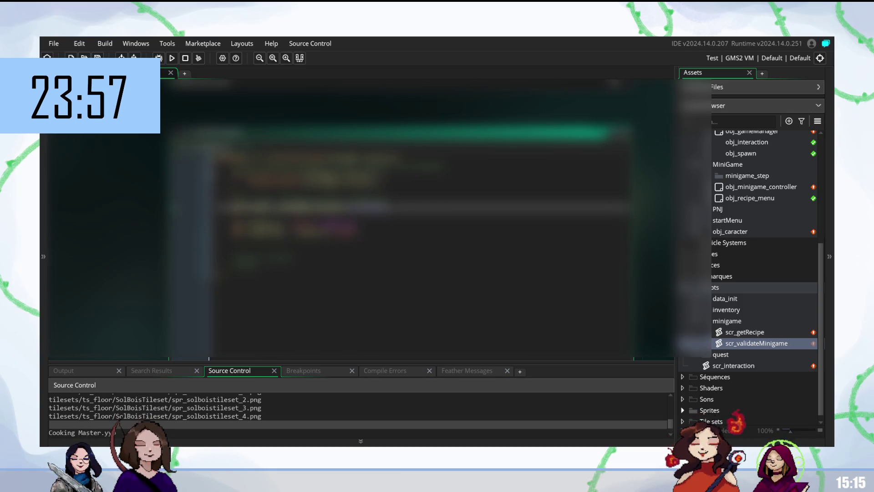
click(319, 210)
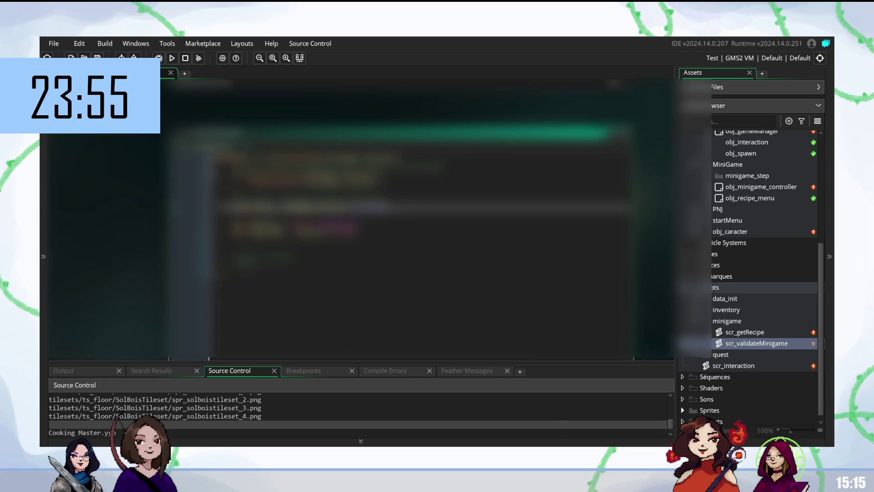
click(319, 197)
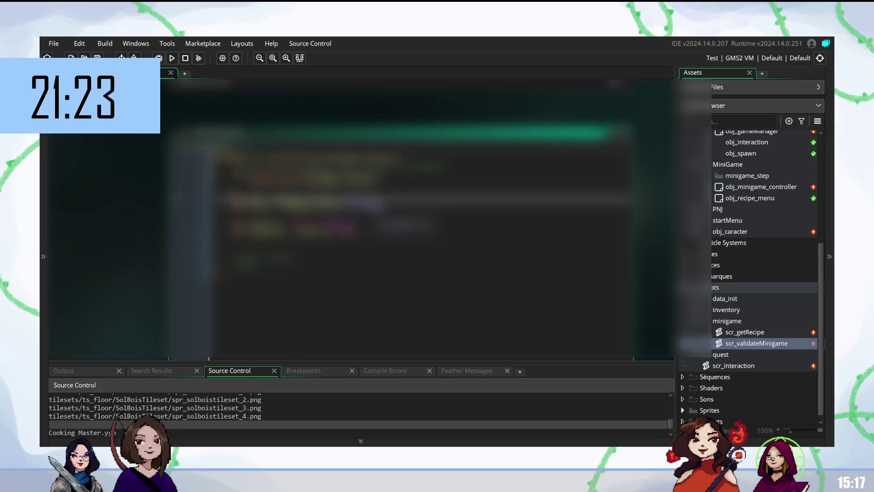
- Delete a line of the script, then undo the deletion to restore it
key(Down)
key(shift+Up)
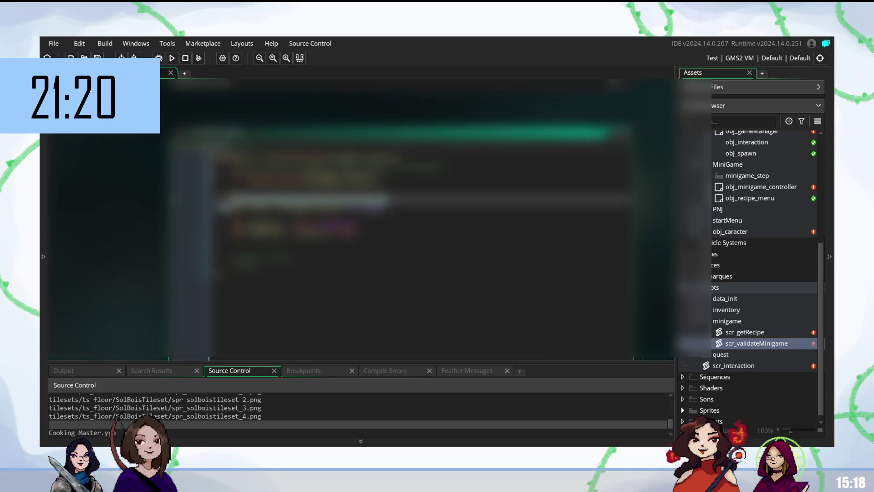
key(BackSpace)
key(ctrl+z)
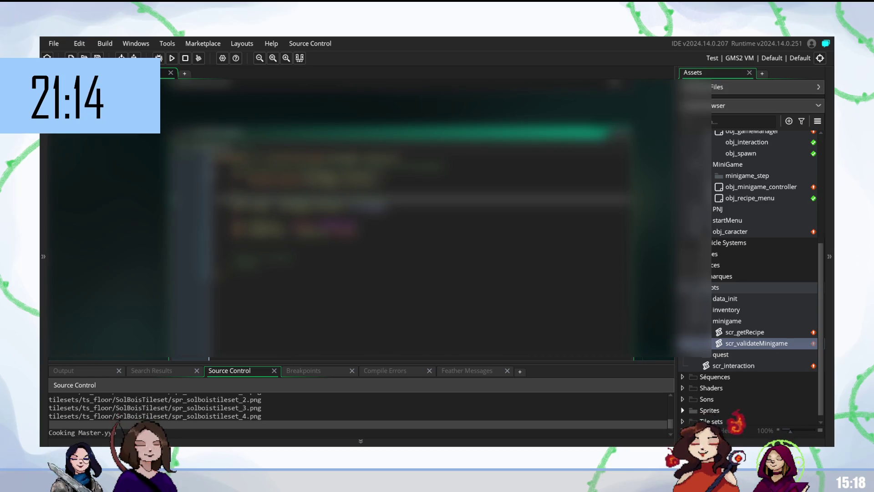
- Add a new code line and type the event constant 'evhp', dismissing autocomplete
click(387, 210)
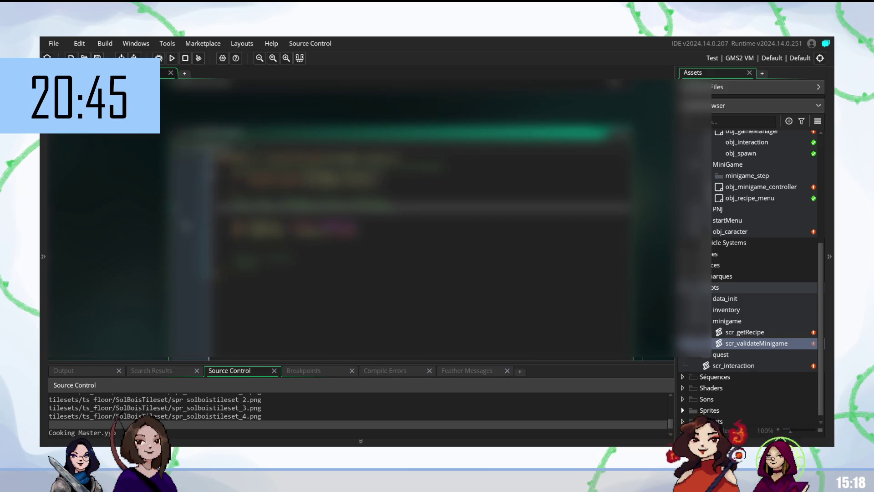
key(Return)
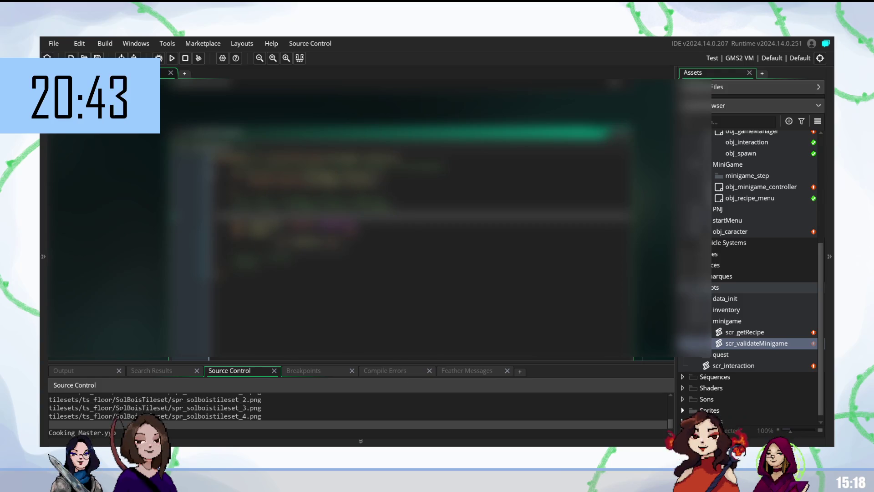
key(BackSpace)
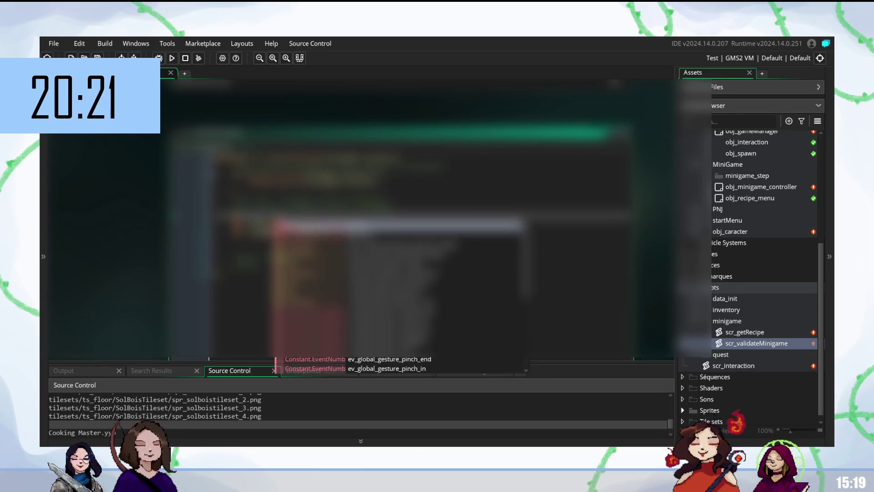
text(ev)
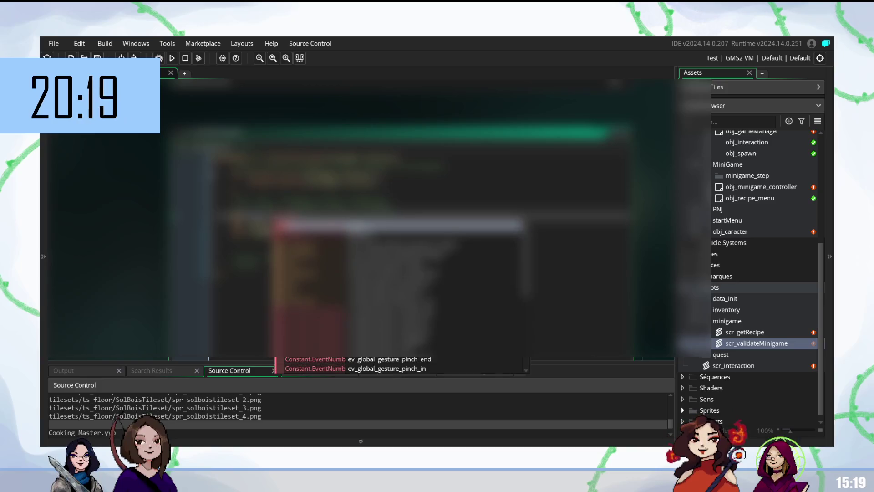
text(h)
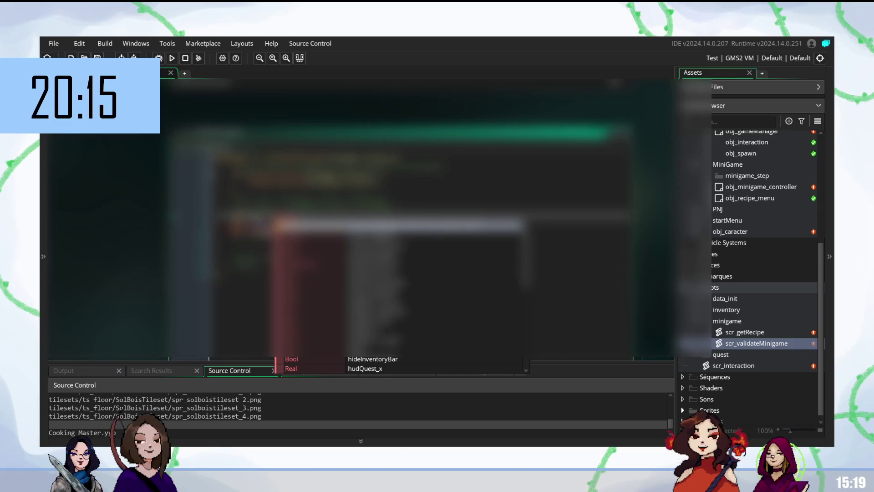
text(p)
key(Escape)
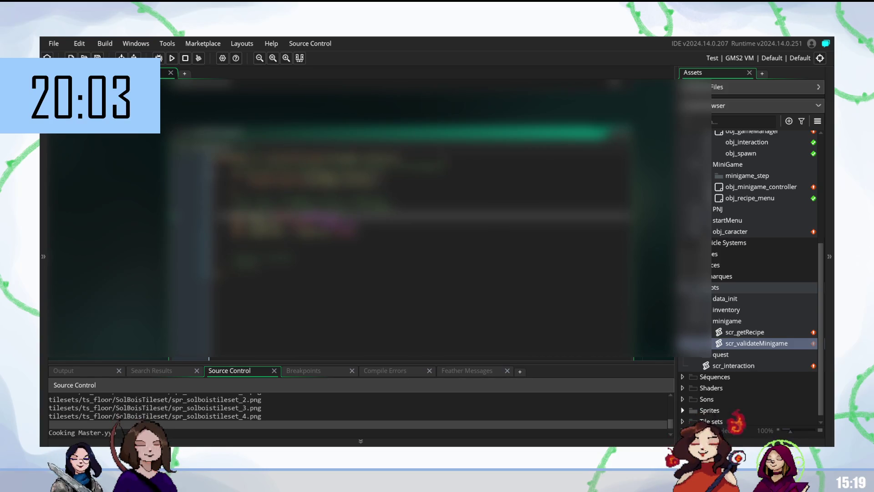
double_click(760, 187)
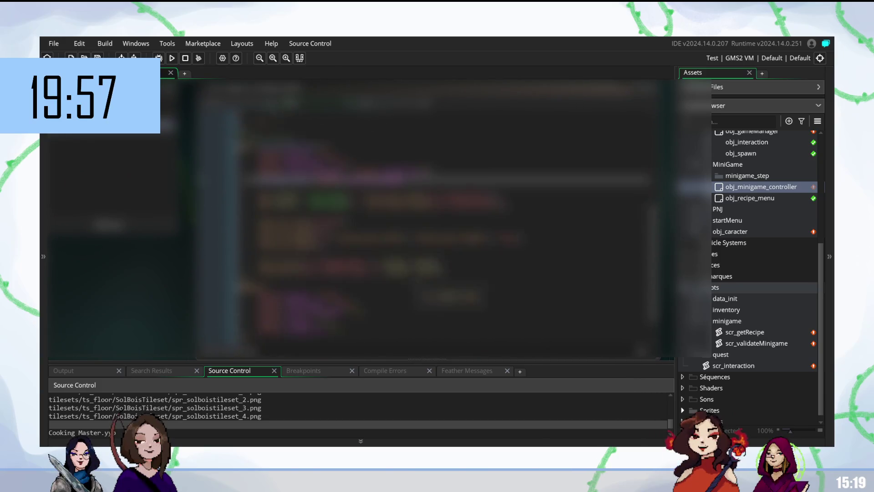
double_click(753, 203)
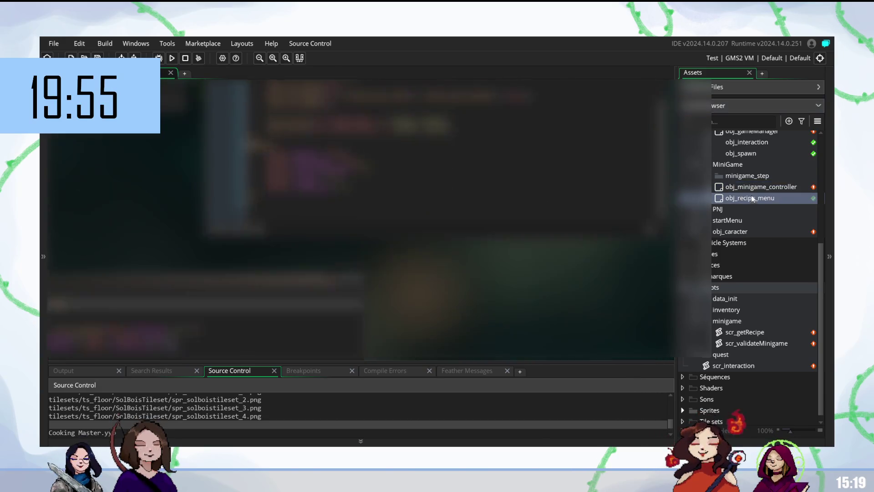
double_click(756, 188)
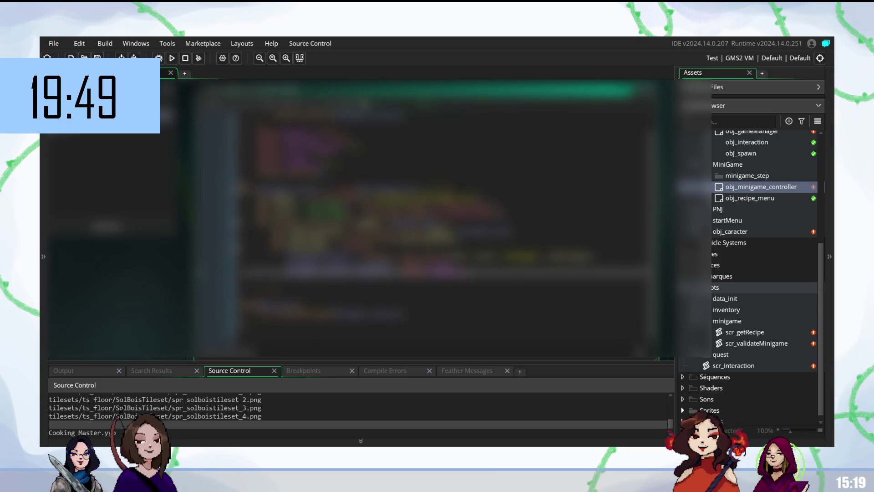
scroll(444, 226, up, 1)
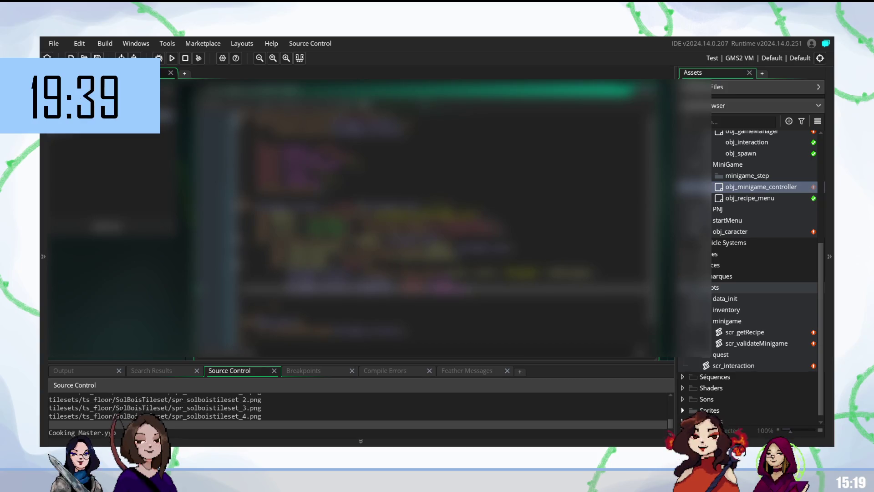
scroll(428, 218, down, 5)
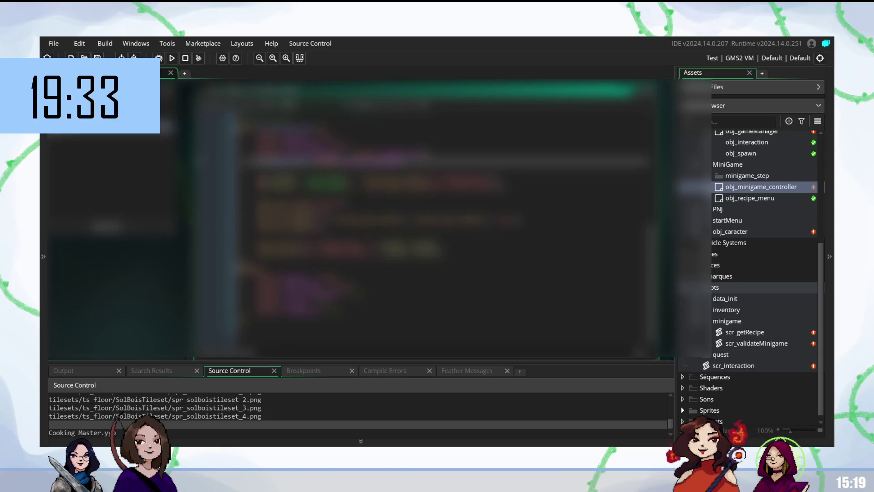
scroll(442, 204, down, 5)
scroll(442, 239, up, 5)
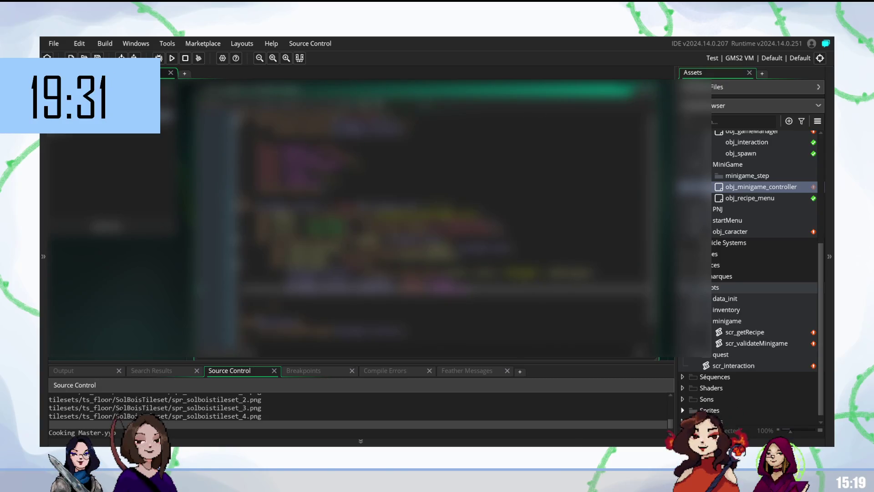
scroll(442, 239, down, 5)
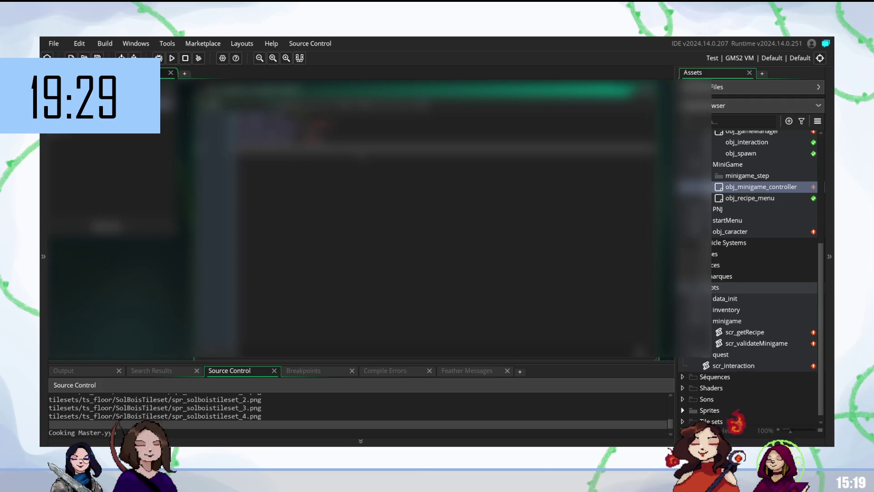
scroll(361, 154, up, 5)
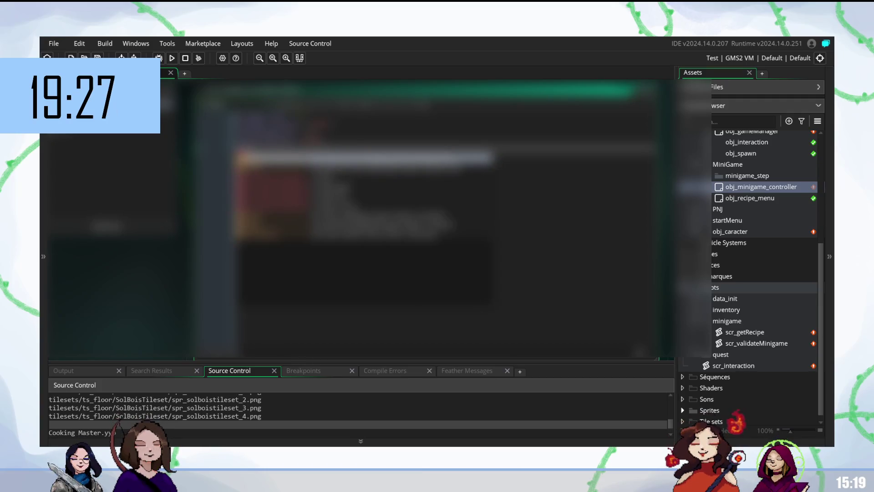
scroll(363, 158, down, 5)
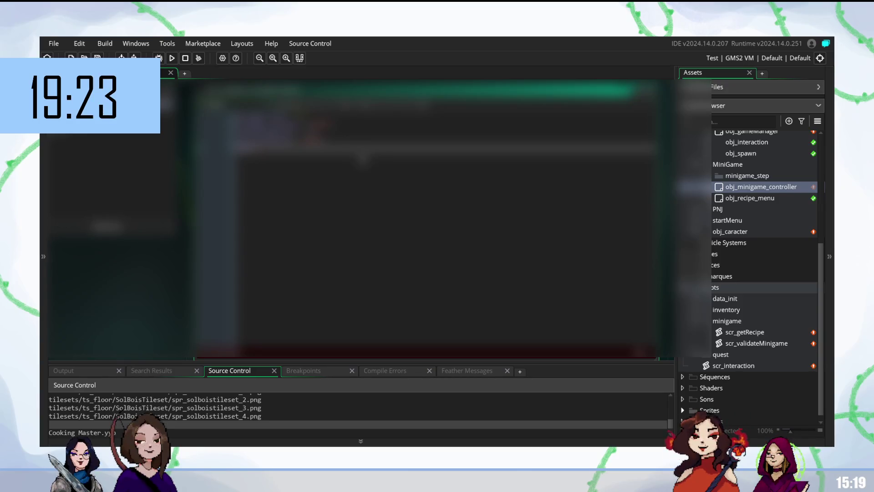
click(363, 158)
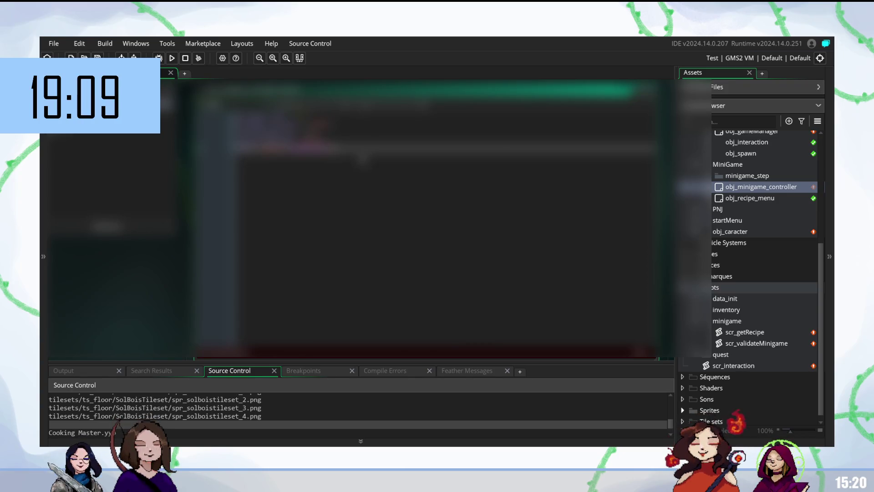
click(371, 109)
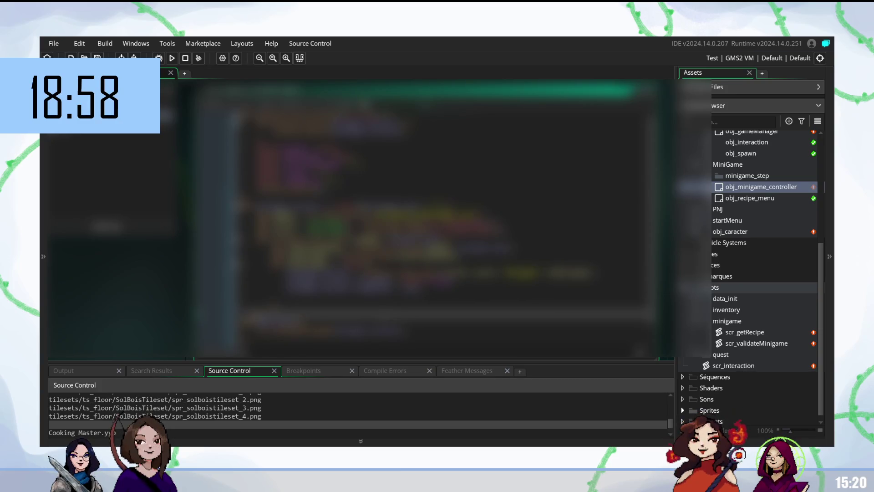
scroll(423, 219, down, 2)
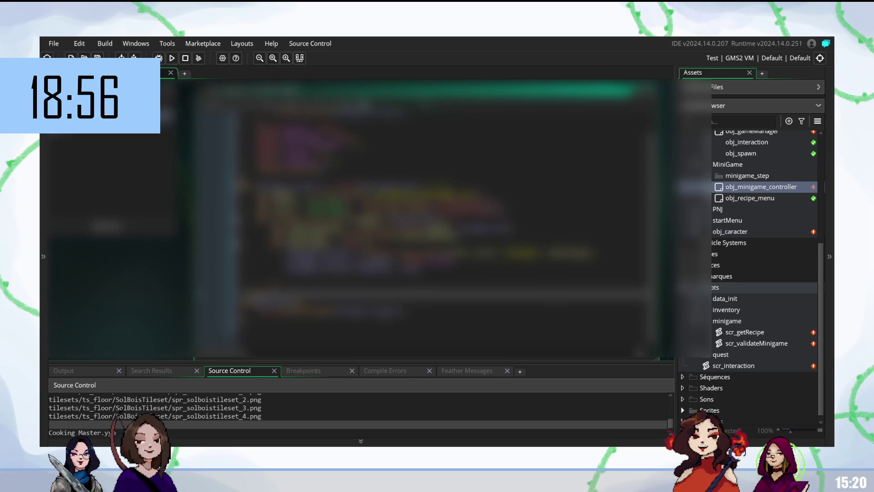
scroll(423, 218, down, 5)
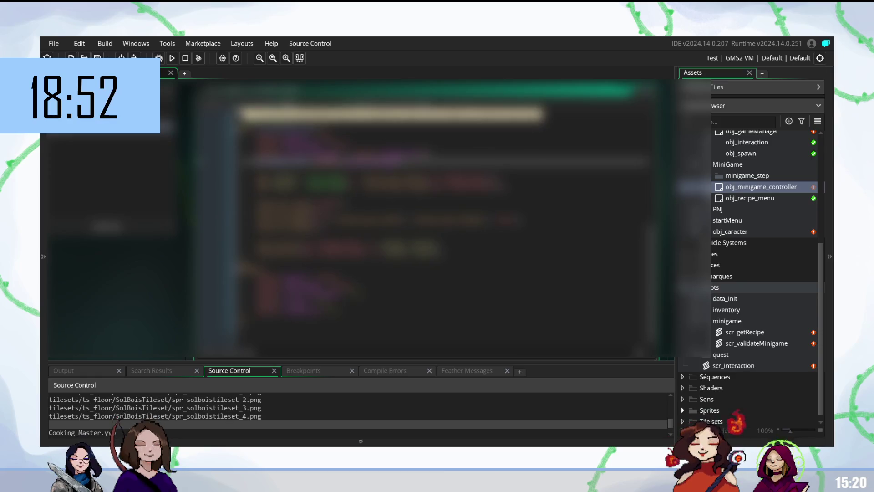
click(742, 366)
- Open scr_interaction, then scr_validateMinigame, and move to the lines being edited
double_click(742, 367)
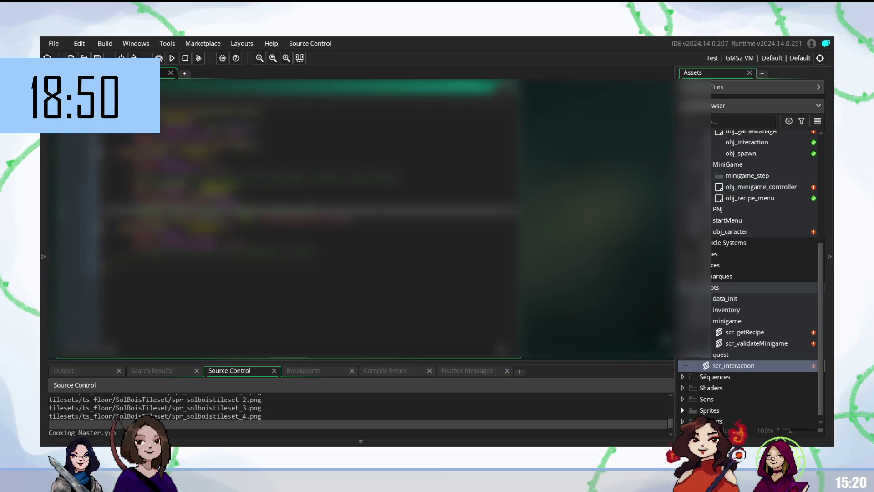
double_click(764, 342)
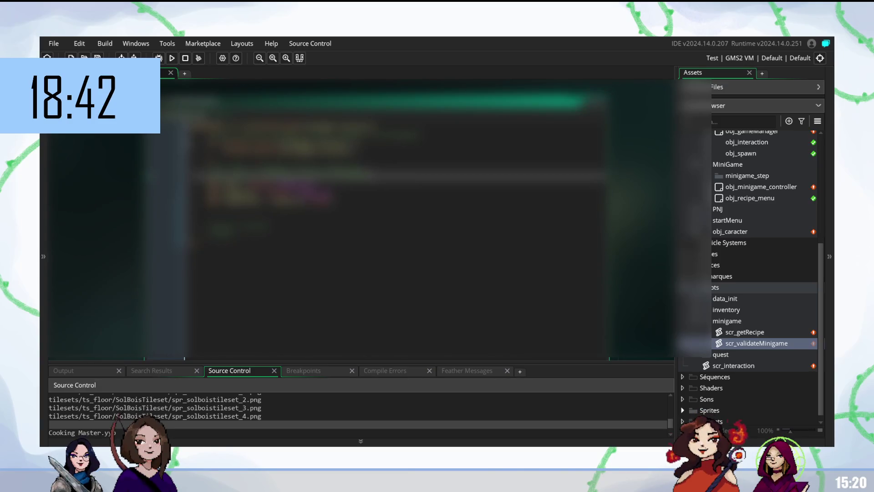
click(318, 167)
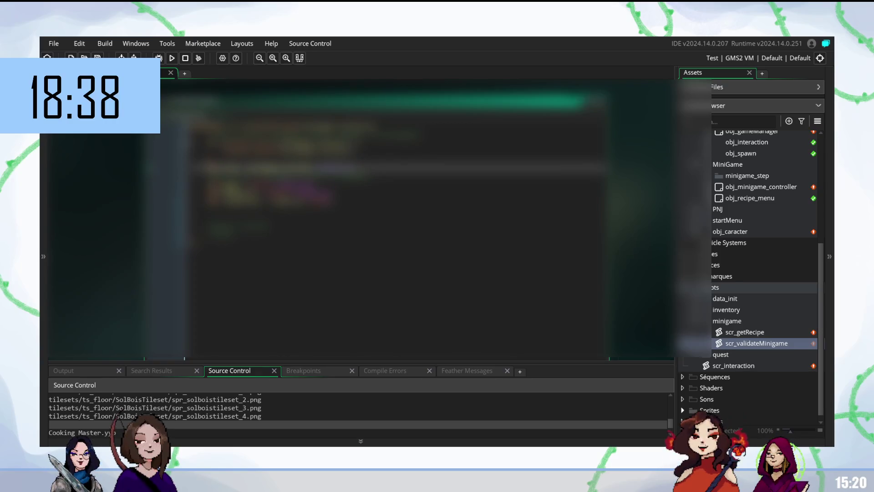
click(318, 184)
- Accept a code completion and select a word on that line of scr_validateMinigame
key(Return)
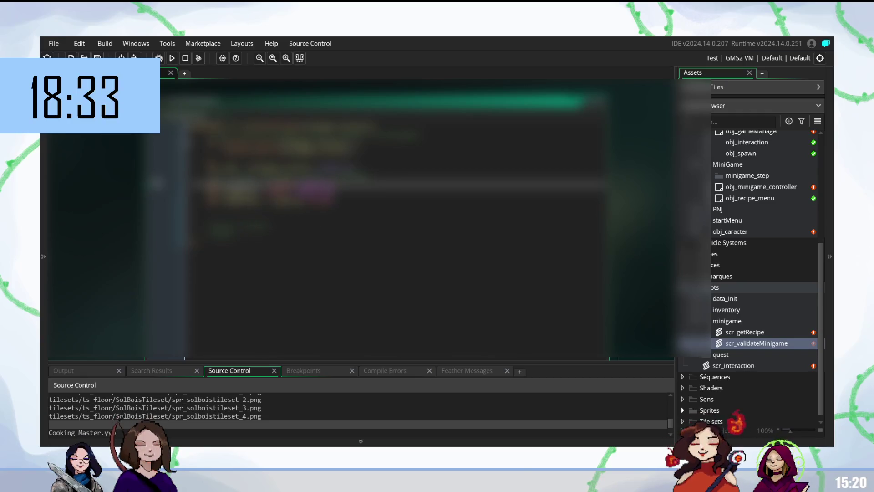
double_click(280, 173)
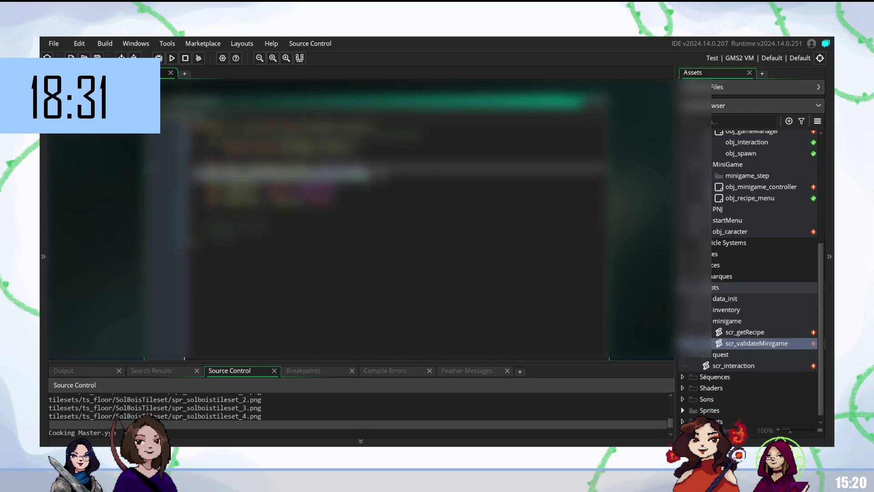
click(364, 178)
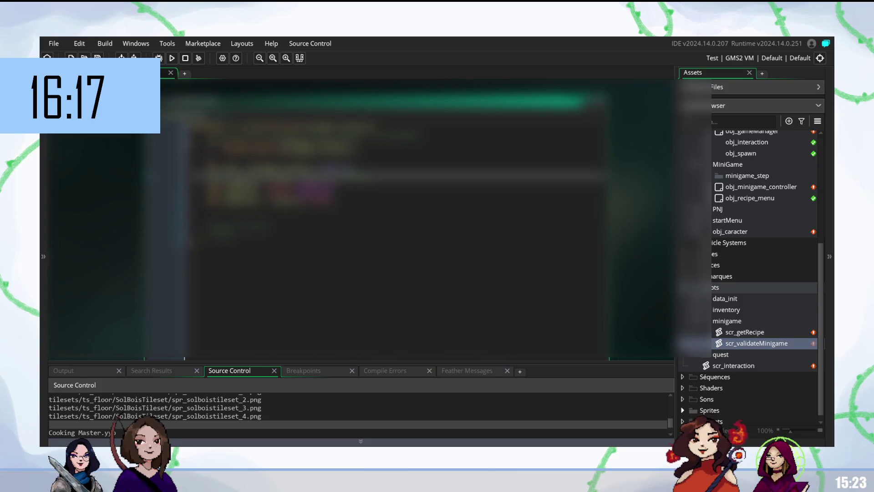
click(319, 241)
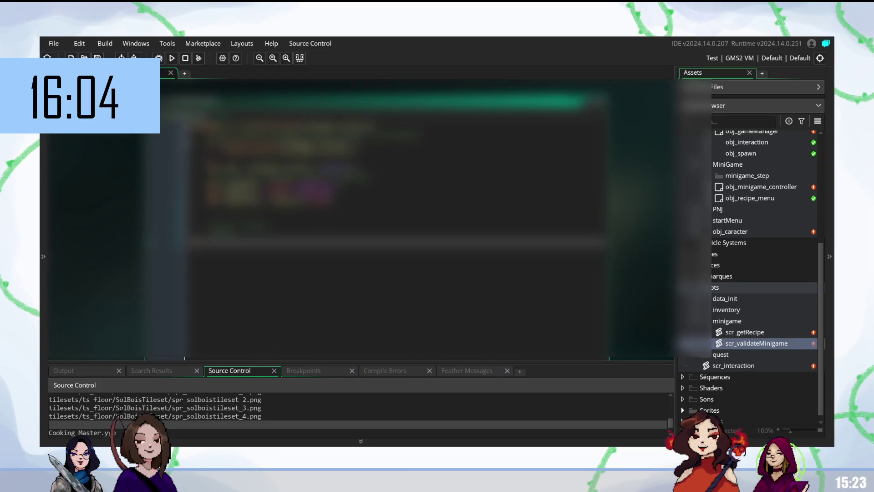
click(340, 184)
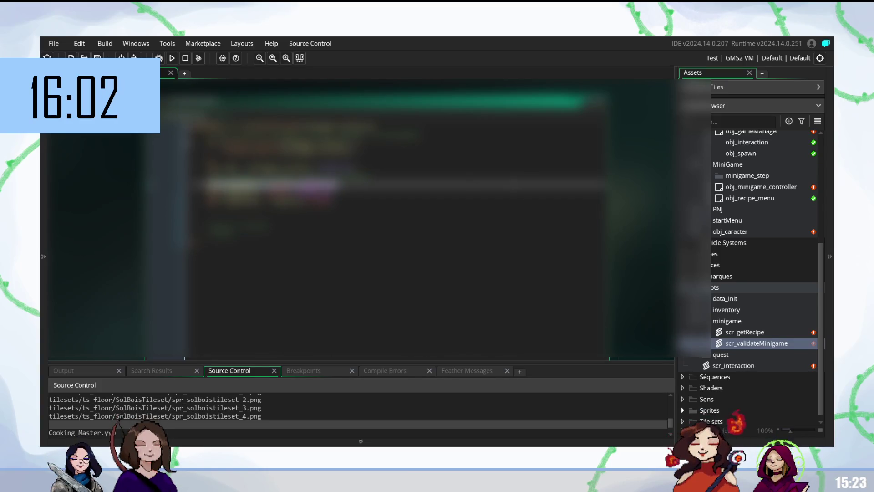
- Delete the selected text in the script, then open obj_minigame_controller's code
key(BackSpace)
key(BackSpace)
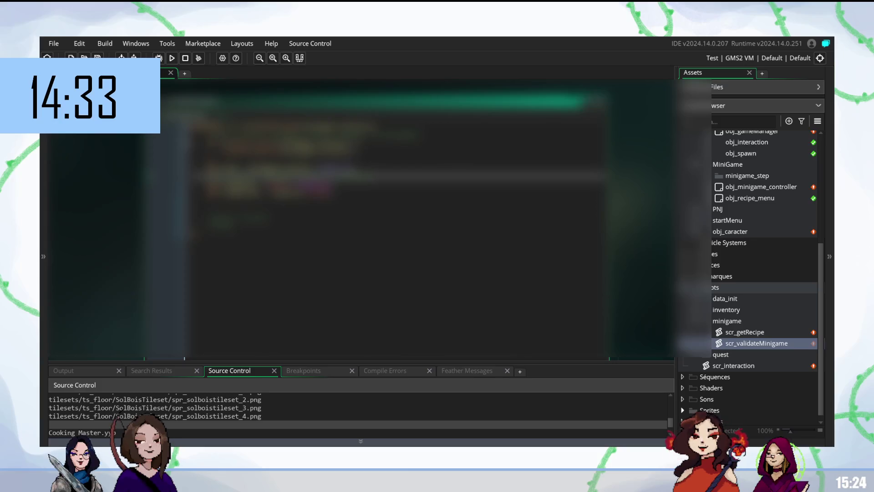
click(337, 235)
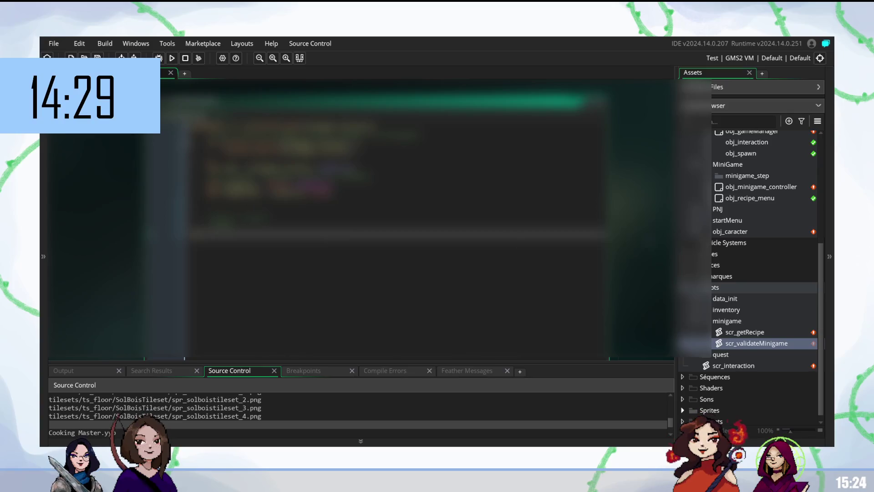
double_click(760, 188)
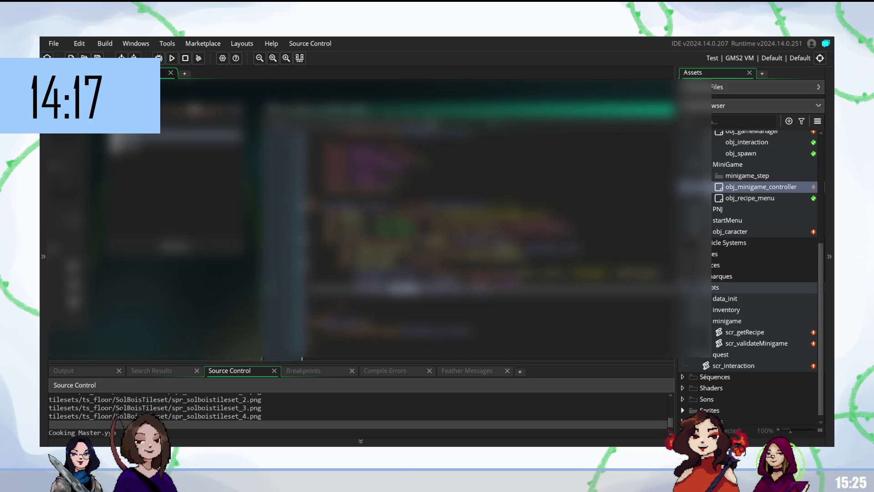
- Reopen scr_validateMinigame and reveal the project's included datafiles JSON list
double_click(766, 344)
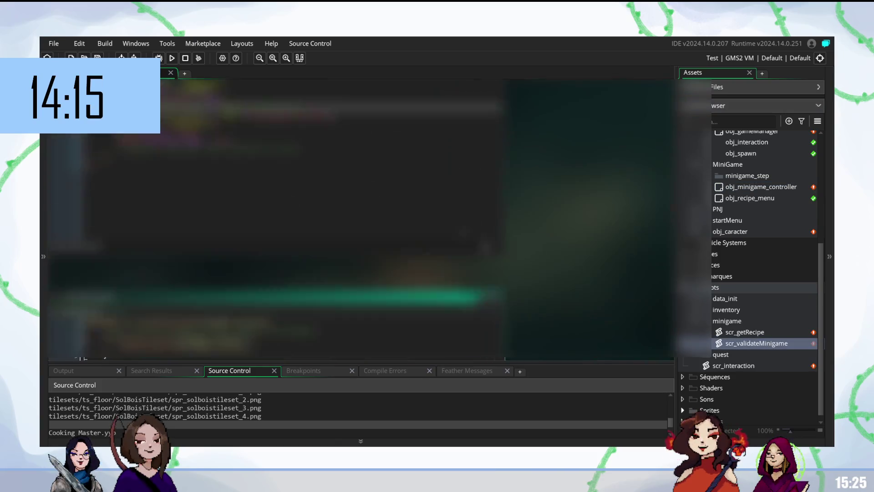
click(255, 153)
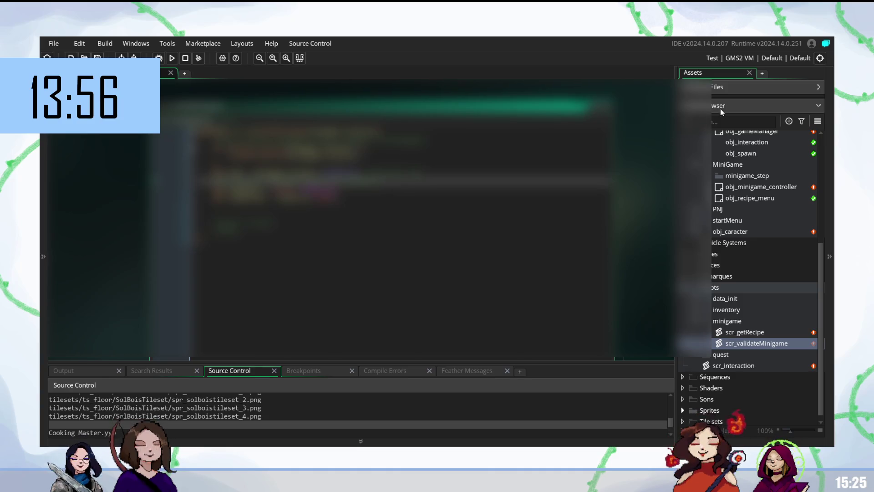
click(820, 86)
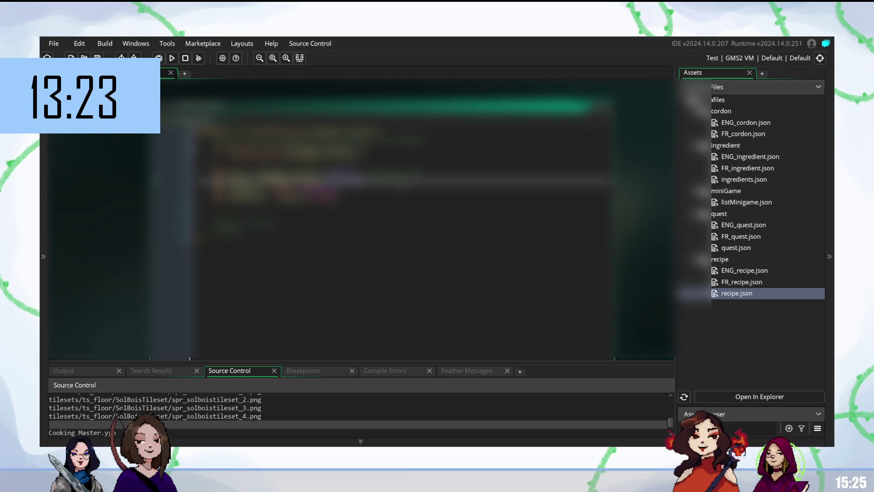
- Start a 'var recipeData' declaration on a new script line with pasted text, then collapse the included files
click(365, 182)
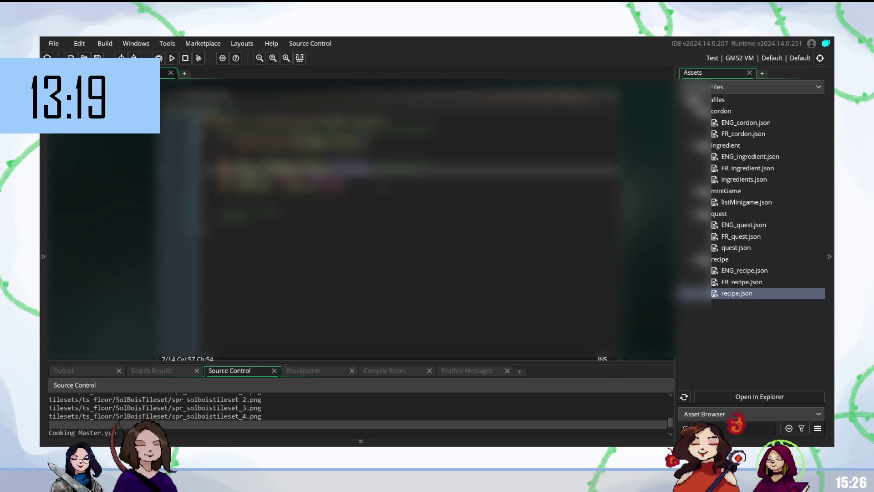
key(Return)
key(Return)
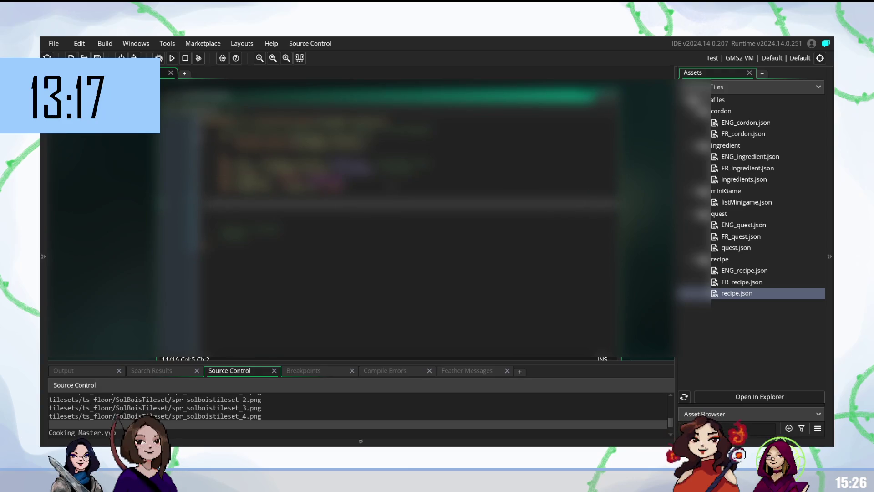
text(var )
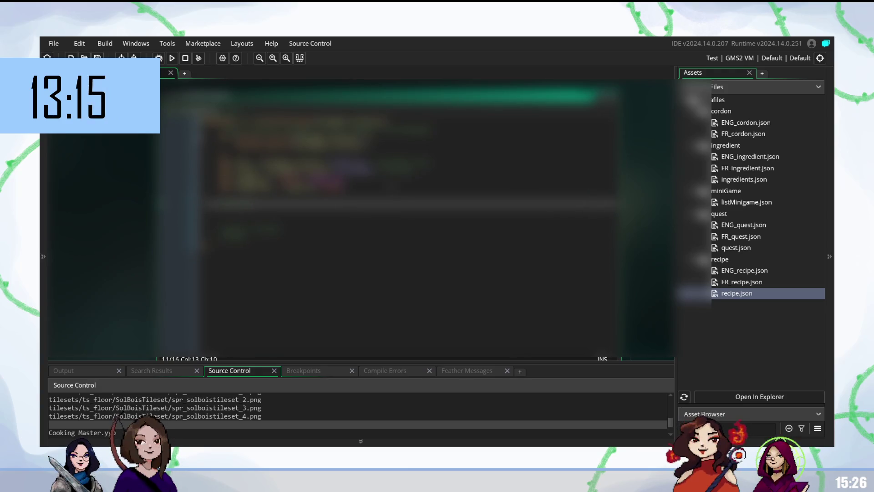
text(recipeData)
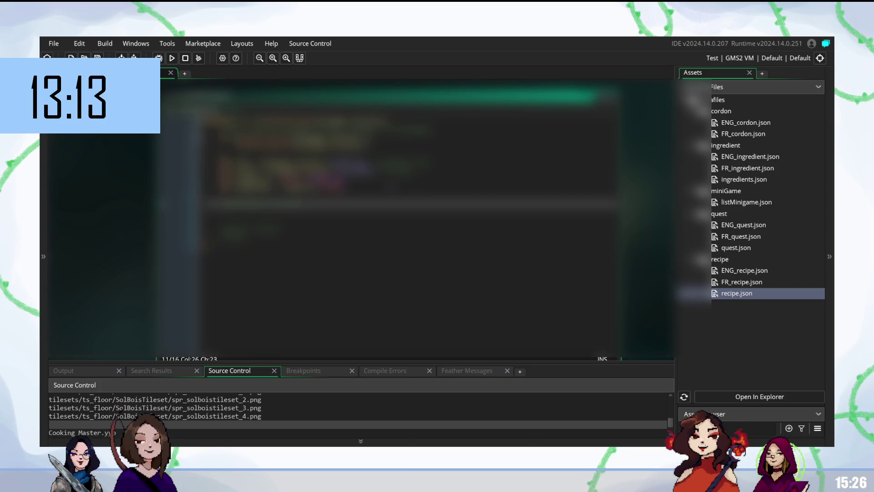
key(BackSpace)
key(BackSpace)
key(BackSpace)
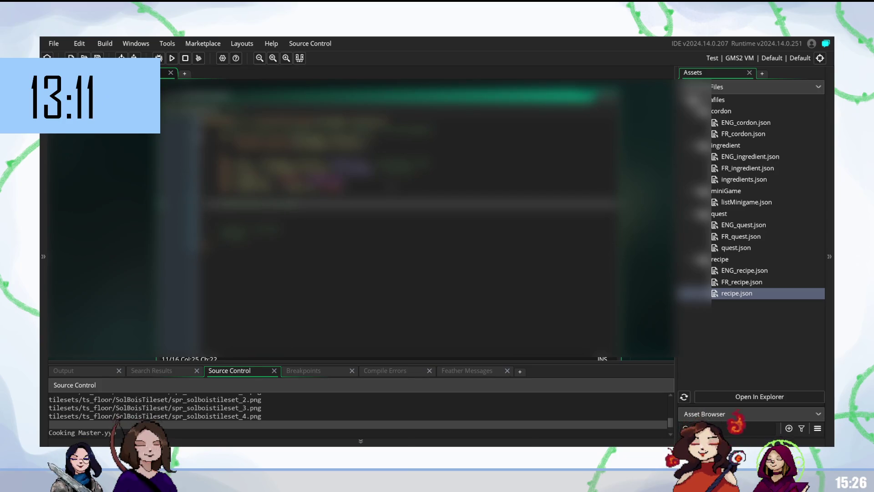
text(e)
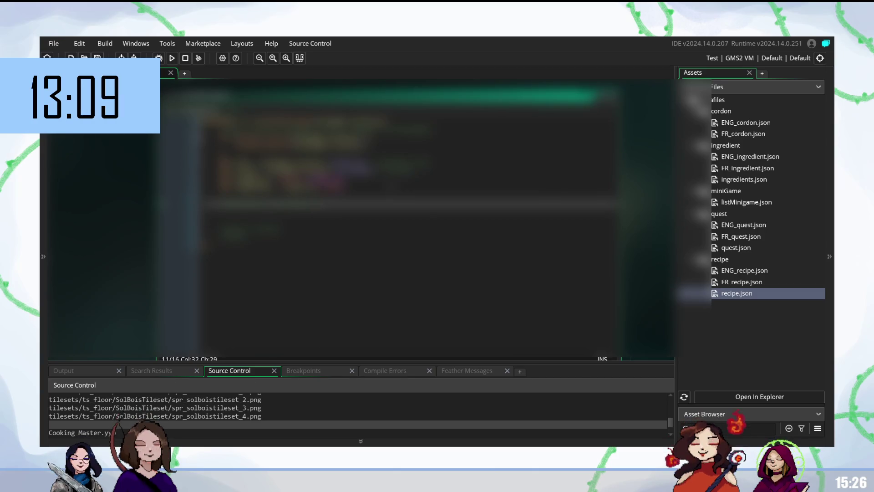
text(re)
key(ctrl+v)
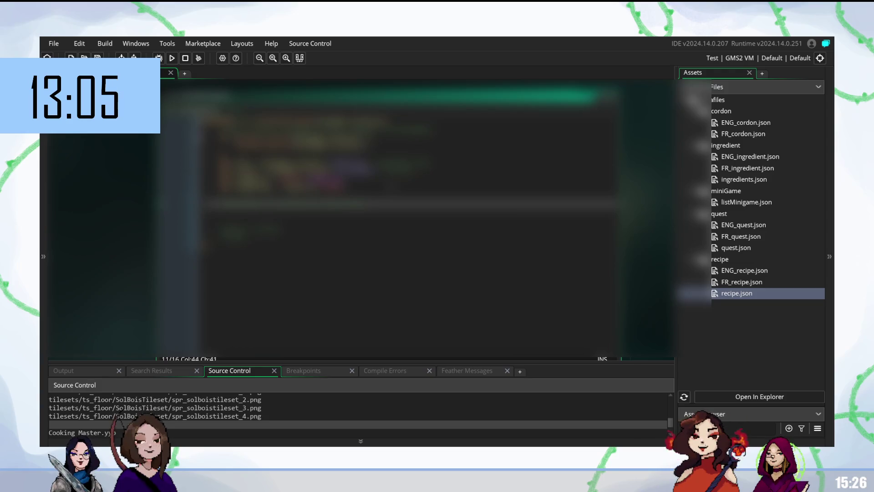
text(abc)
text(abcdeabc)
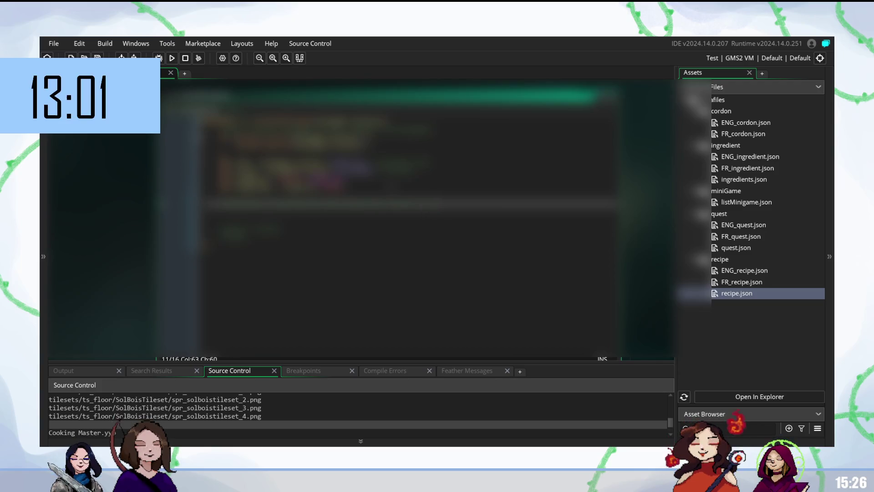
text(abcd)
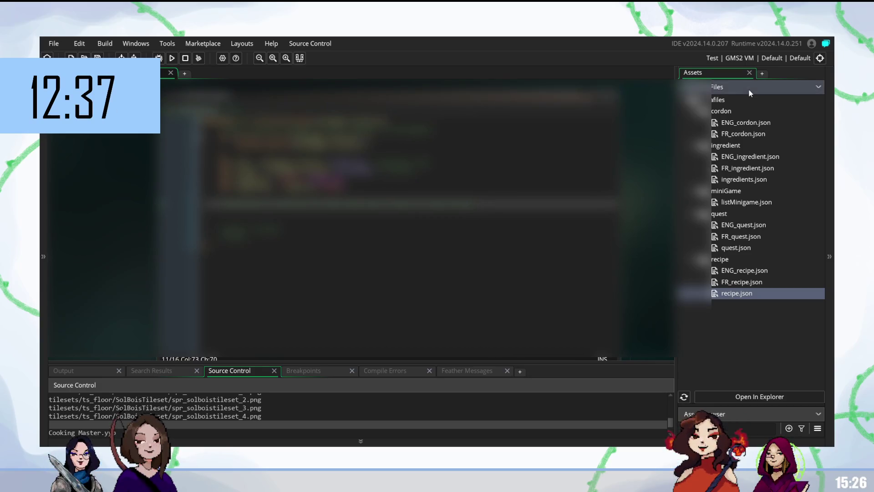
click(816, 87)
- Open obj_gameManager and review its code around line 20 without changing it
scroll(747, 198, up, 2)
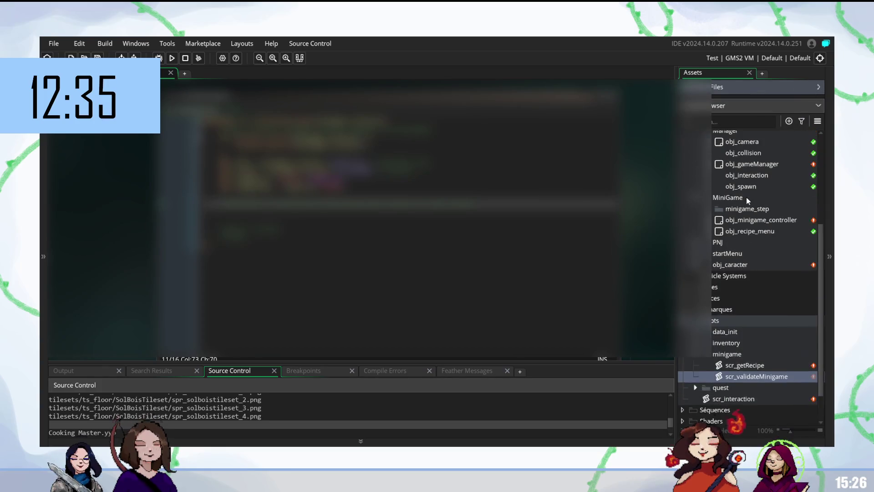
scroll(747, 198, up, 1)
double_click(751, 182)
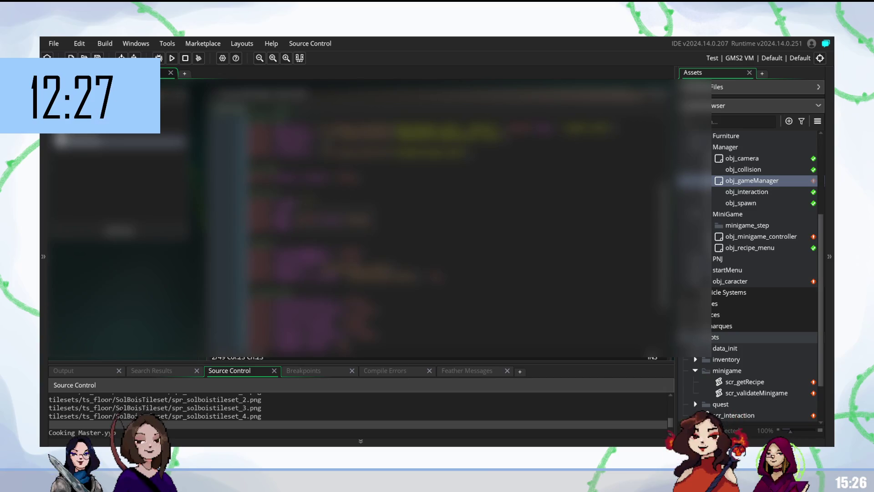
scroll(355, 214, up, 2)
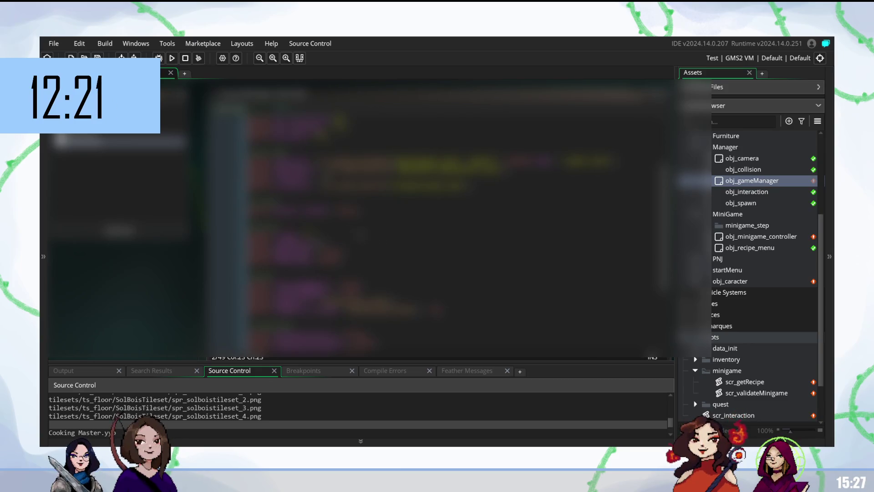
click(333, 243)
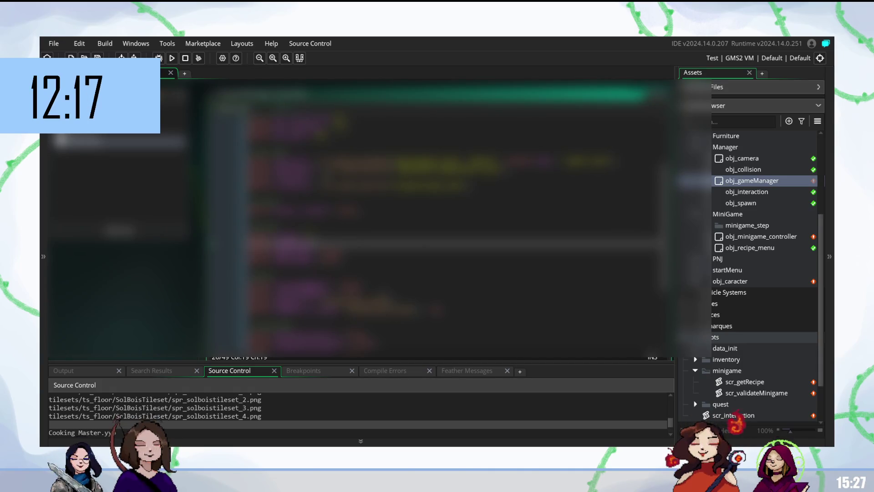
text(s)
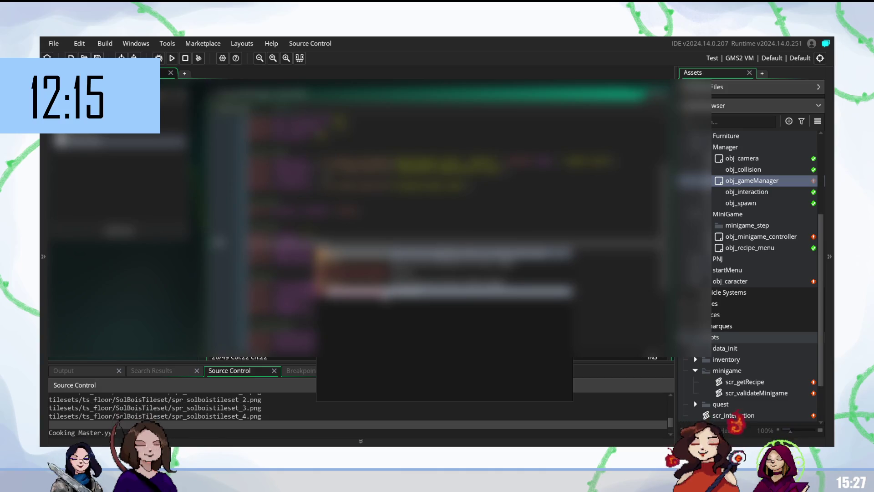
key(BackSpace)
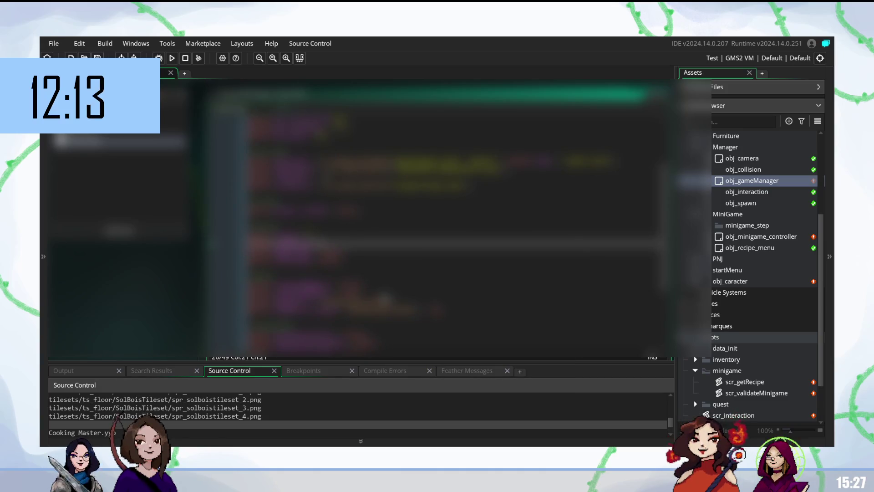
scroll(455, 218, up, 2)
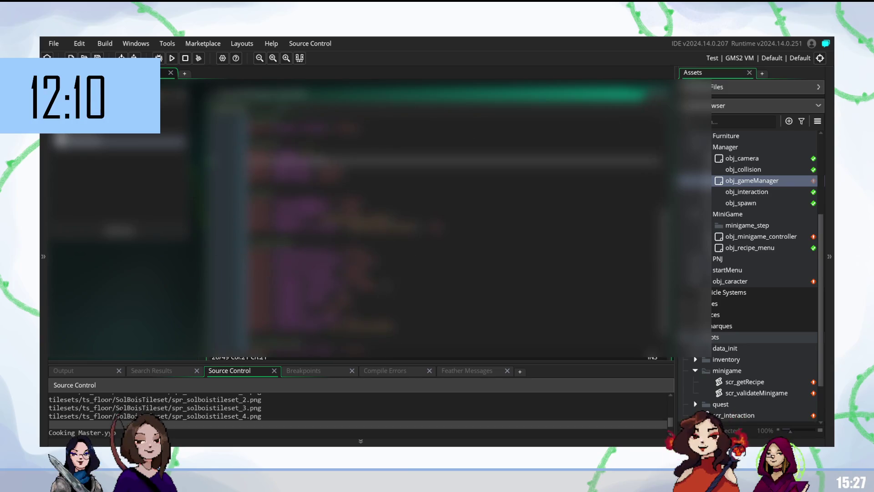
scroll(456, 218, down, 3)
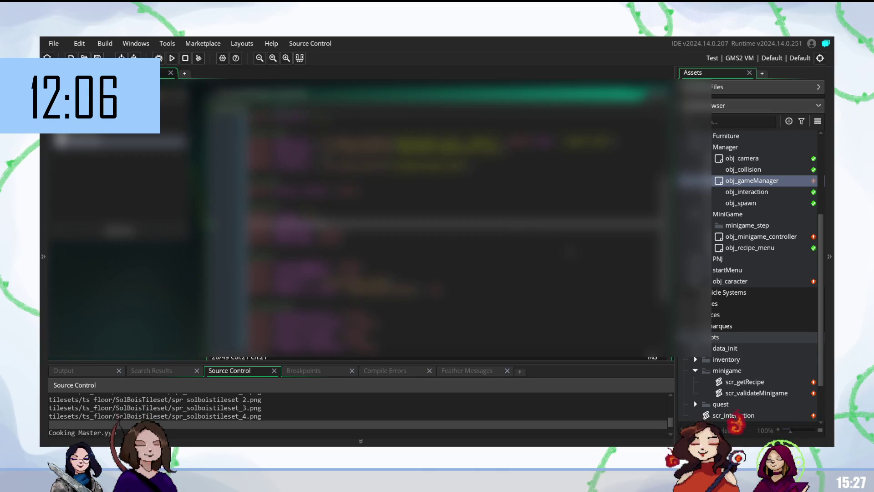
scroll(732, 381, down, 3)
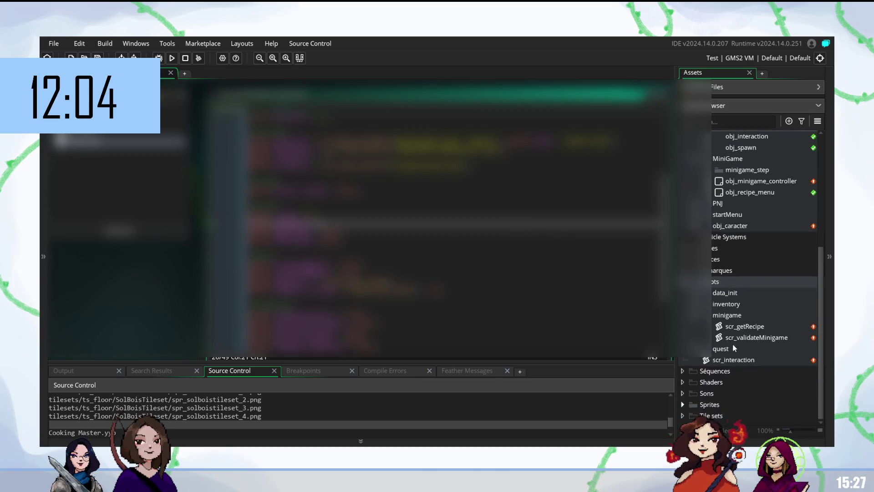
double_click(740, 360)
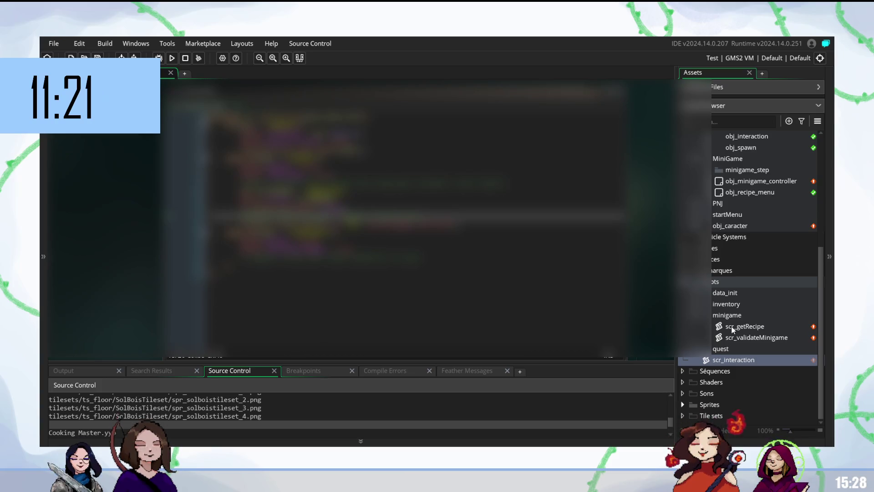
- Open scr_validateMinigame from the minigame scripts group
double_click(758, 340)
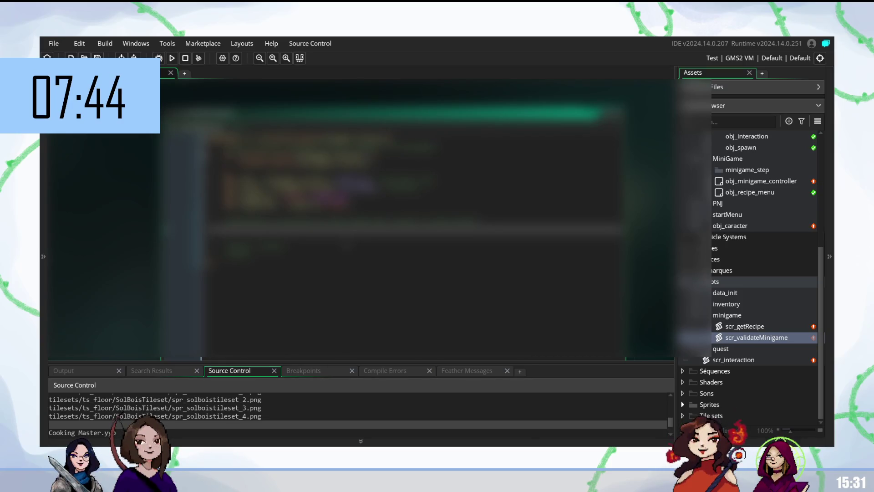
- Check code suggestions for 's', 'a' and 'scr' in scr_validateMinigame
text(s)
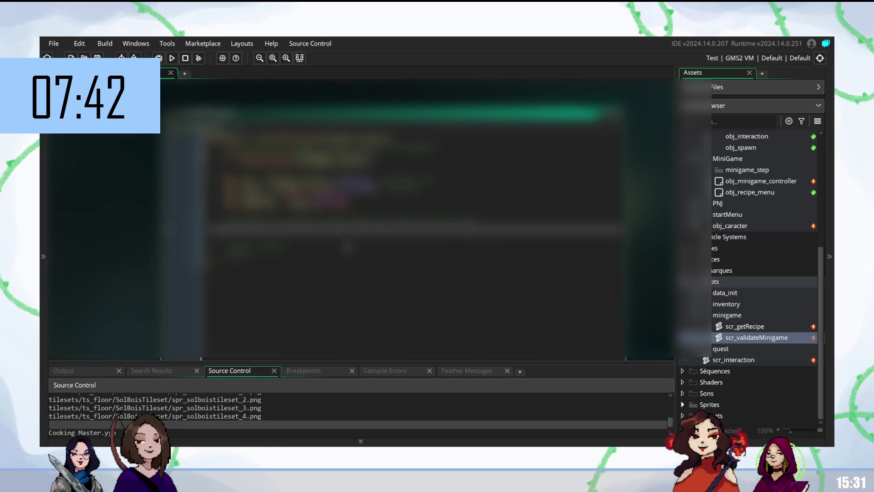
key(Escape)
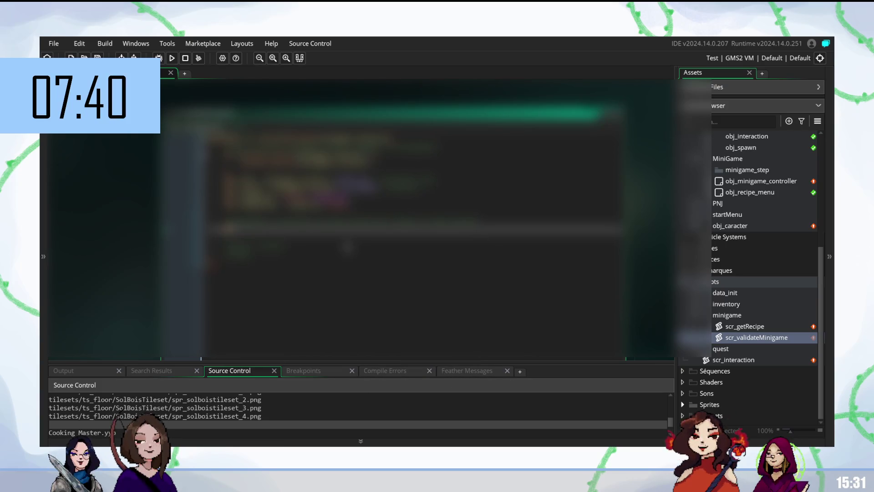
text(a)
key(Escape)
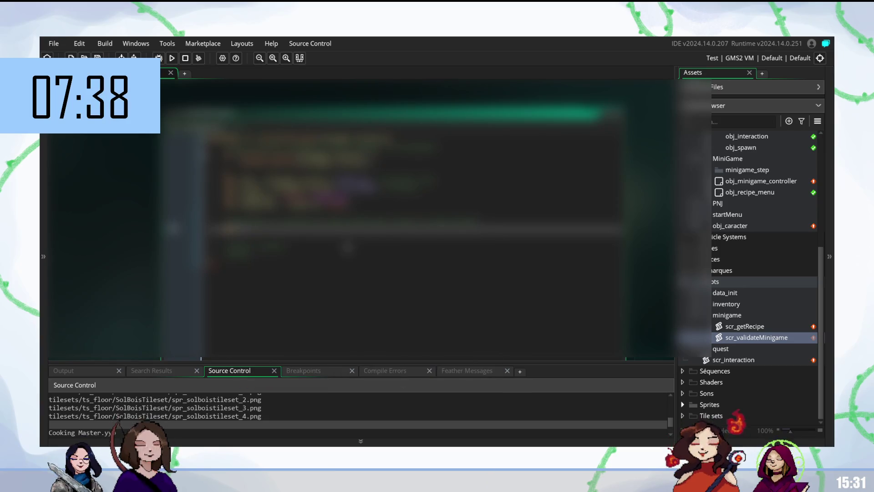
text(scr)
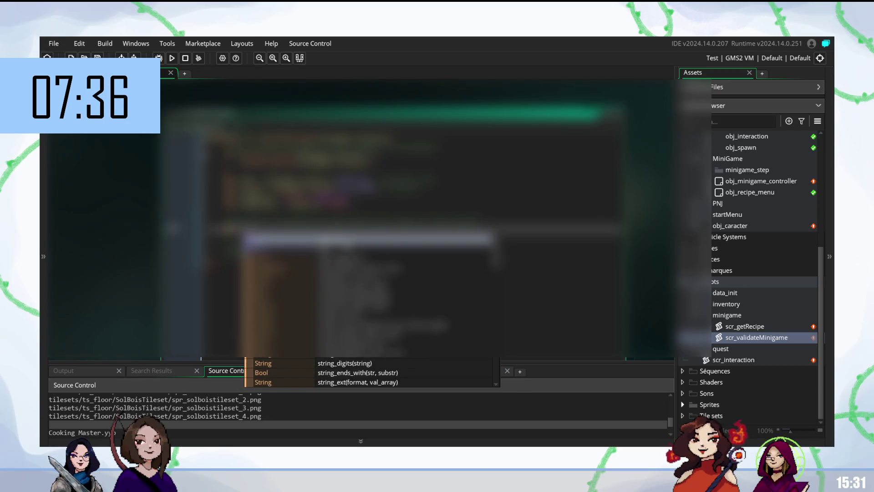
key(Escape)
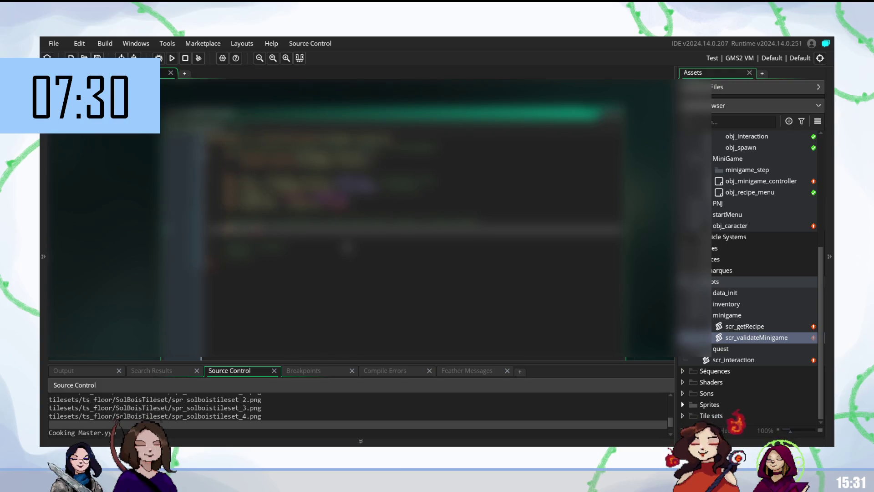
text(scr)
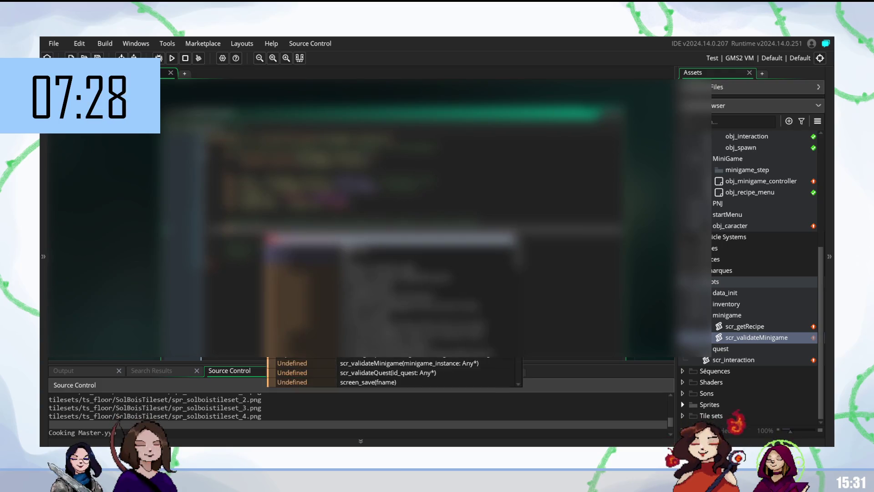
key(Return)
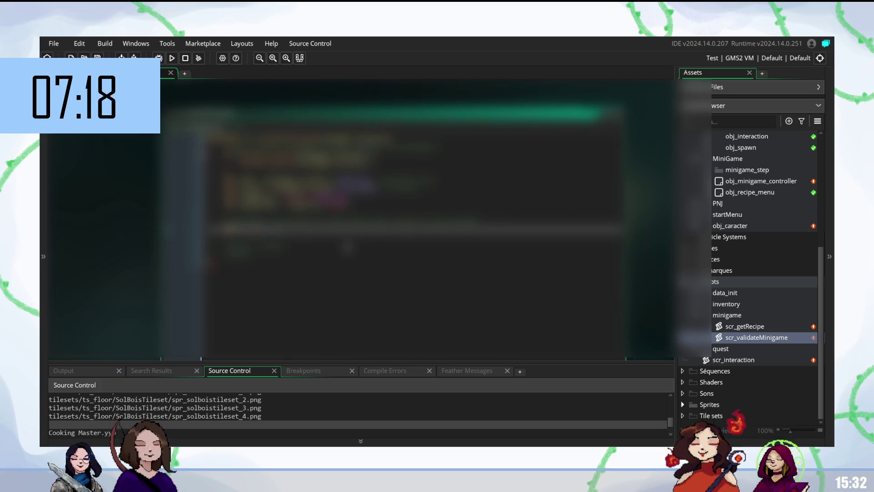
- Look up 'struct', 'ehu' and 'vk_' completions, then start a new code line
text(struct)
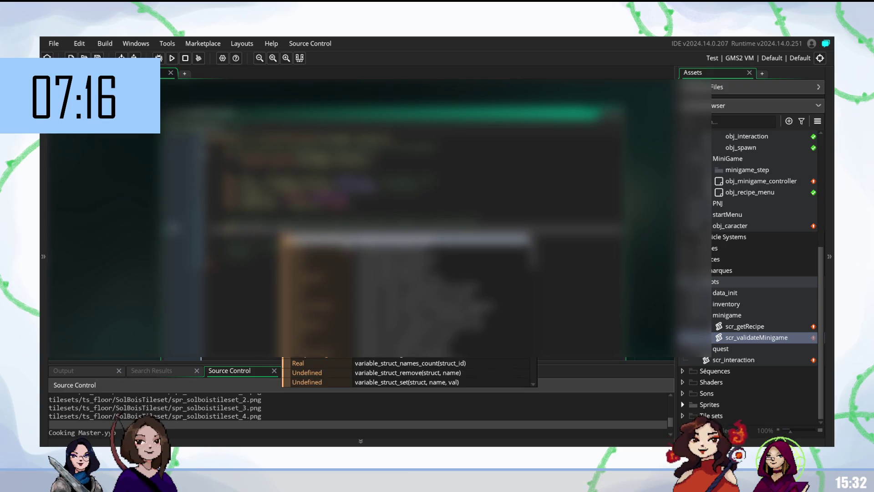
key(Escape)
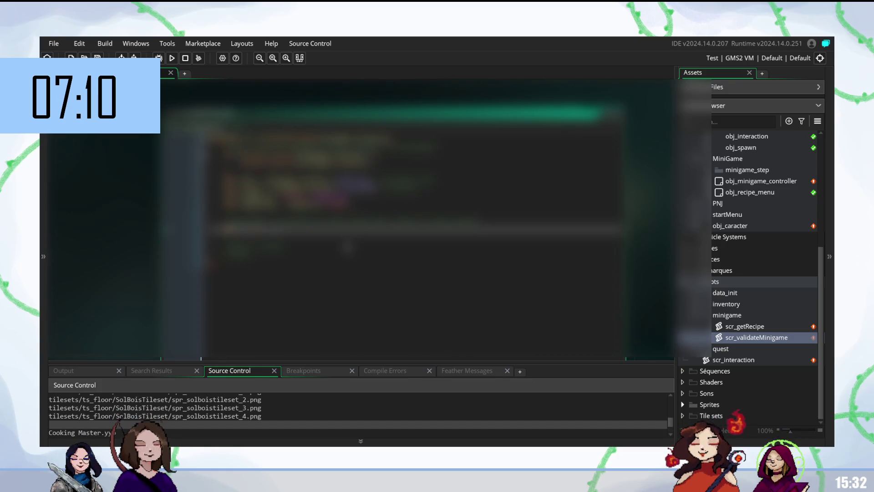
text(e)
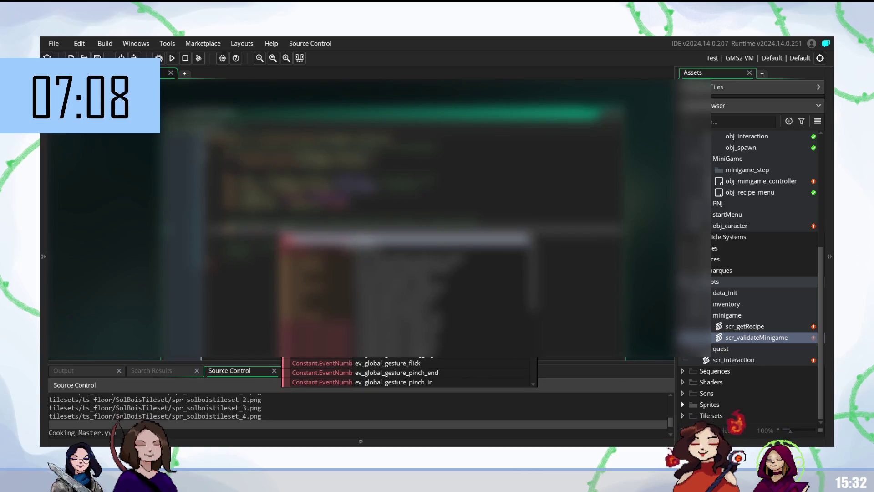
text(h)
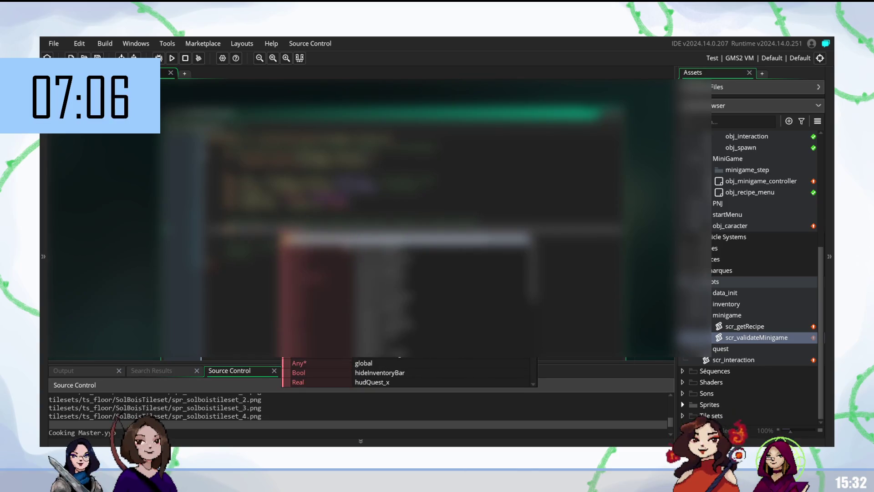
text(u)
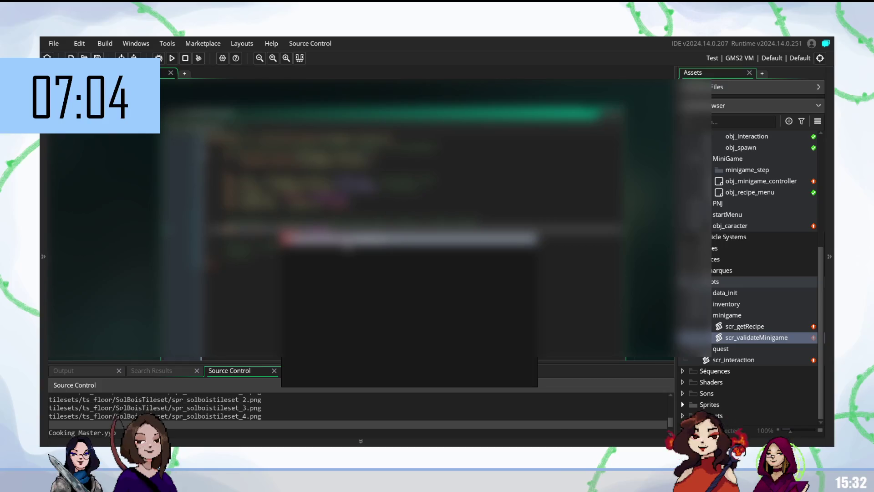
key(Escape)
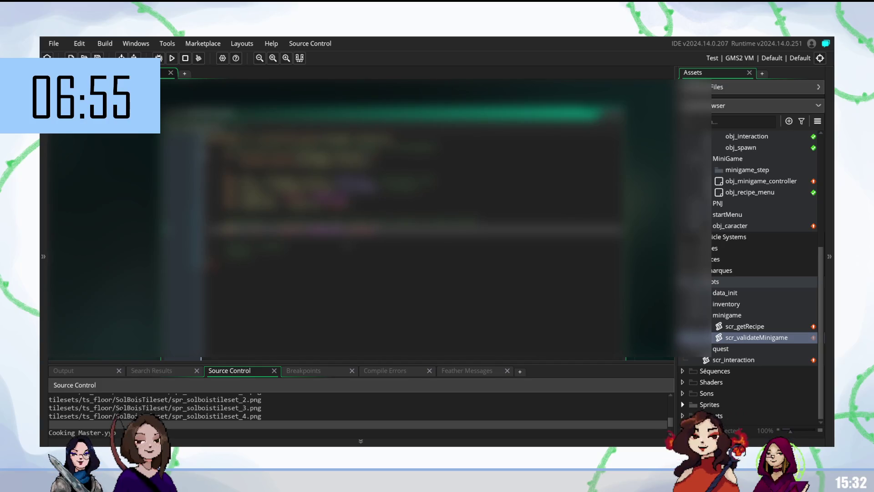
text(vk_)
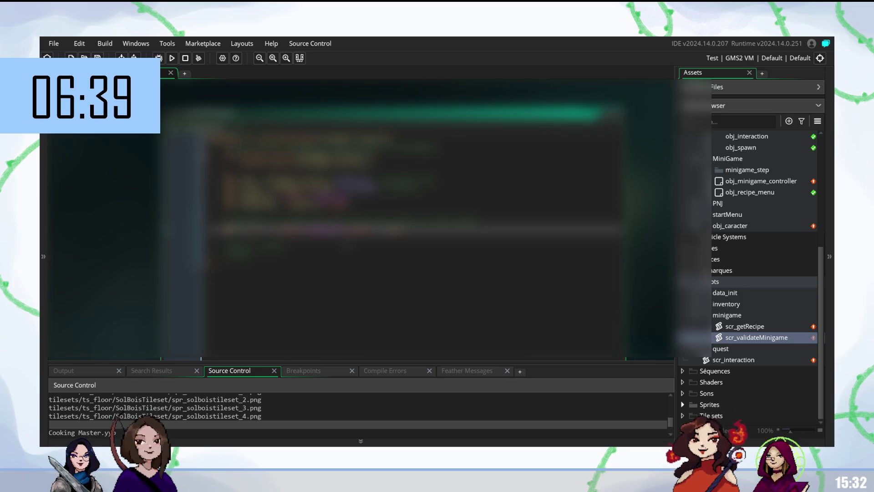
key(Return)
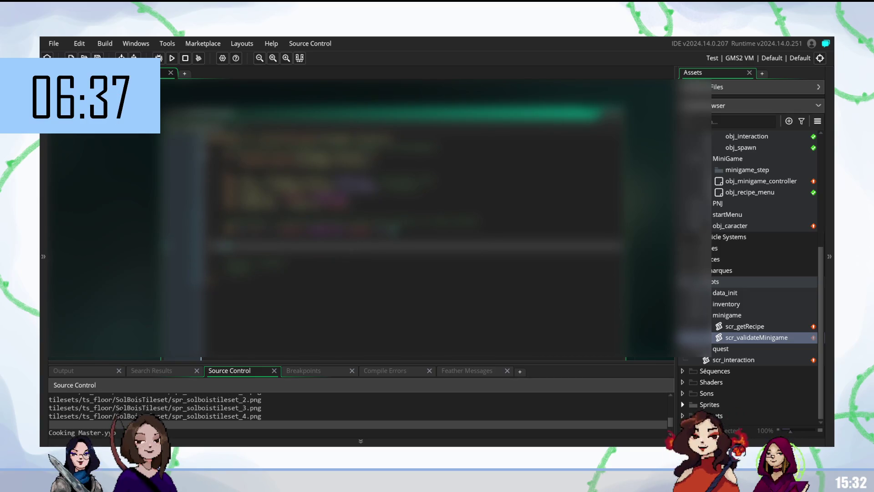
- Move between the middle lines of scr_validateMinigame and select one line's full text
click(410, 235)
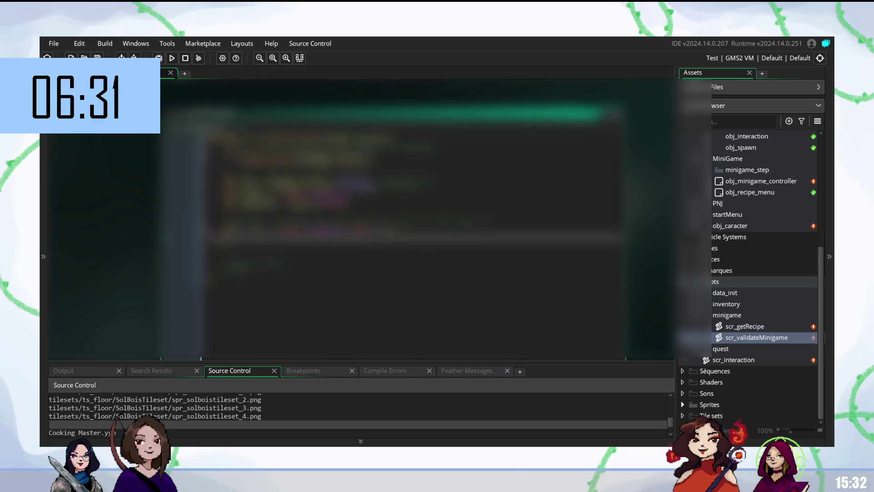
click(319, 223)
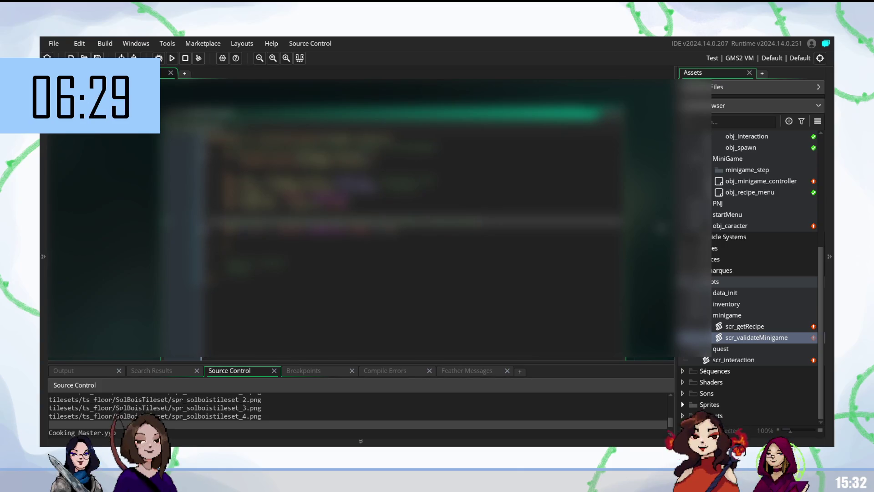
click(319, 239)
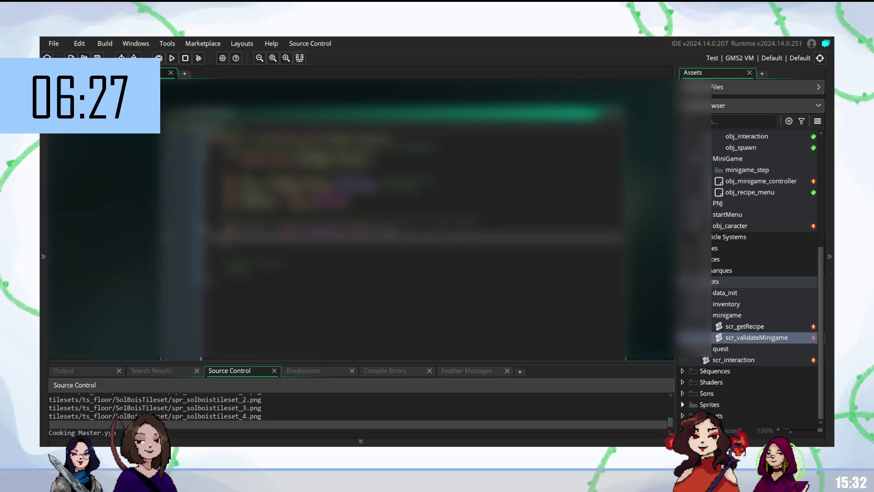
drag(224, 222, 480, 222)
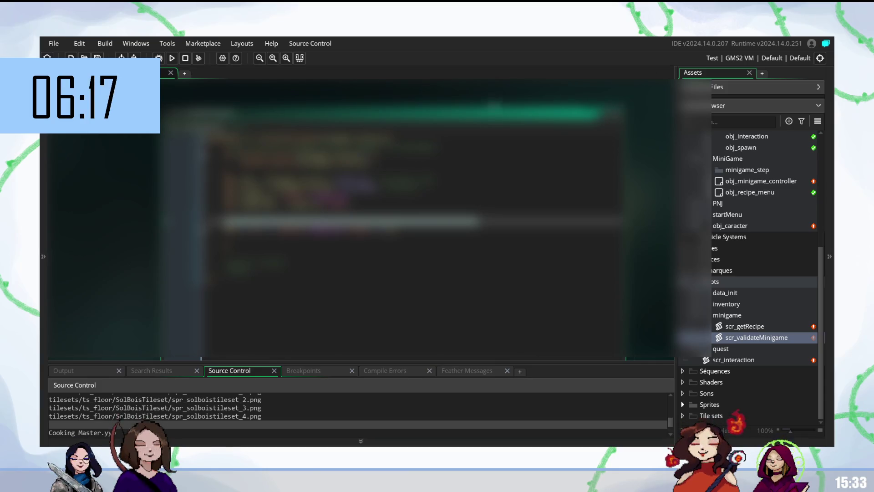
click(409, 245)
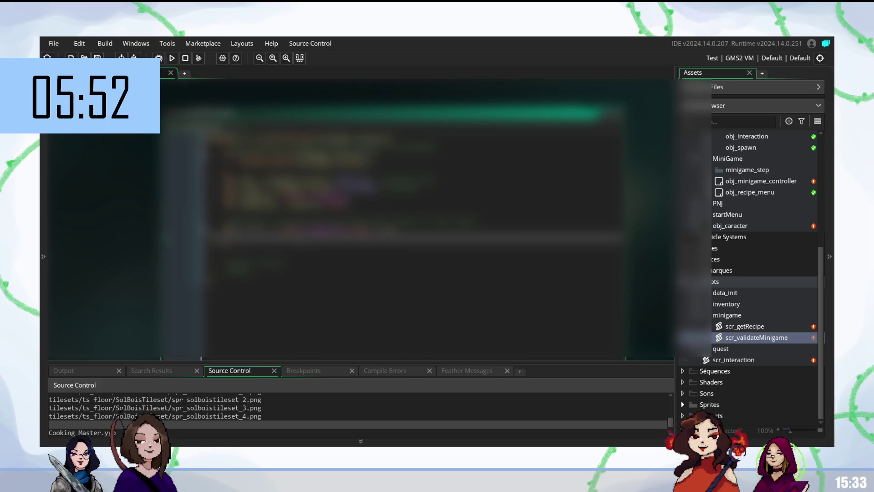
- On the line above, add a scr_ script call and a global. variable using autocomplete
click(396, 226)
text(scr_)
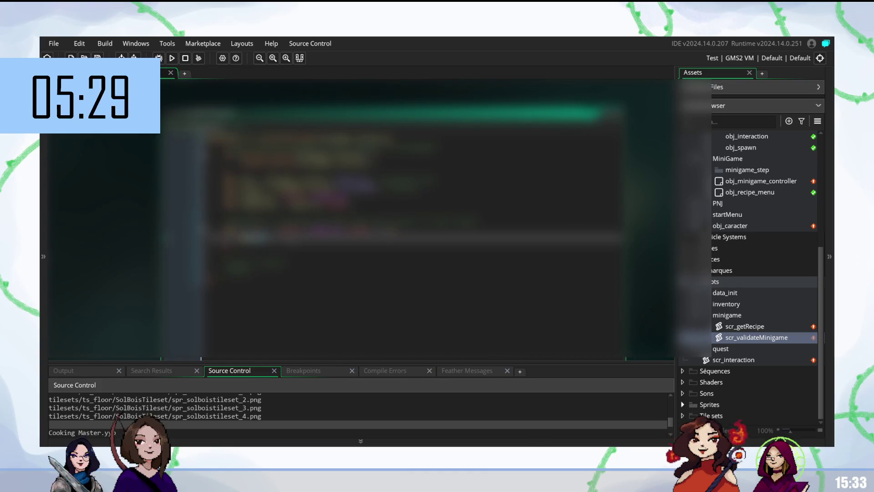
text(global)
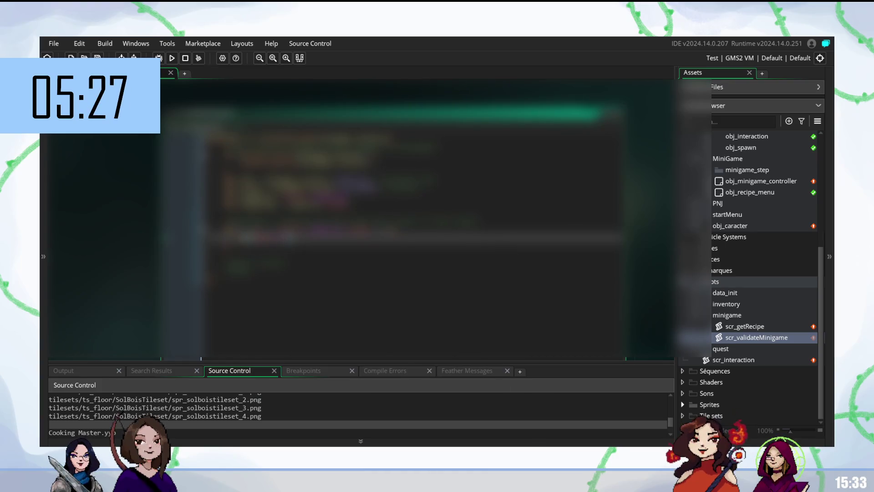
text(.)
key(Return)
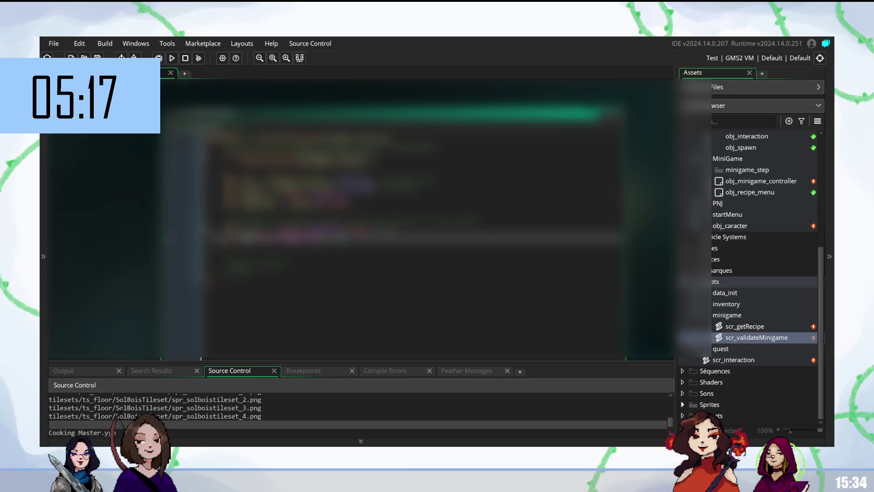
- Type gpu, dismiss its suggestion popup, and start a new line of code
text(gpu)
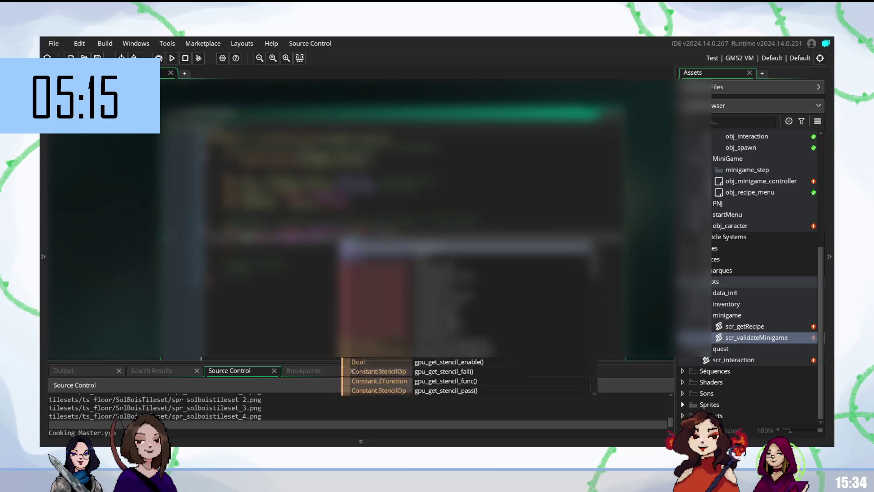
key(Escape)
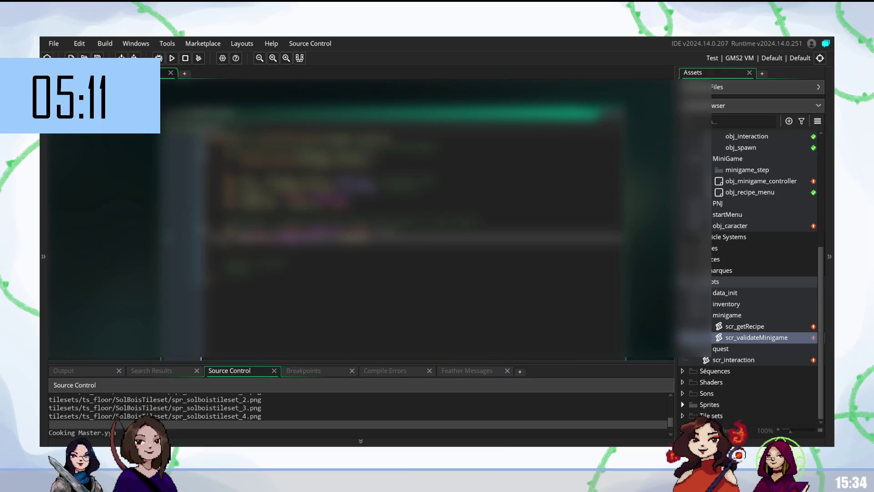
key(Return)
key(Down)
key(Up)
key(Down)
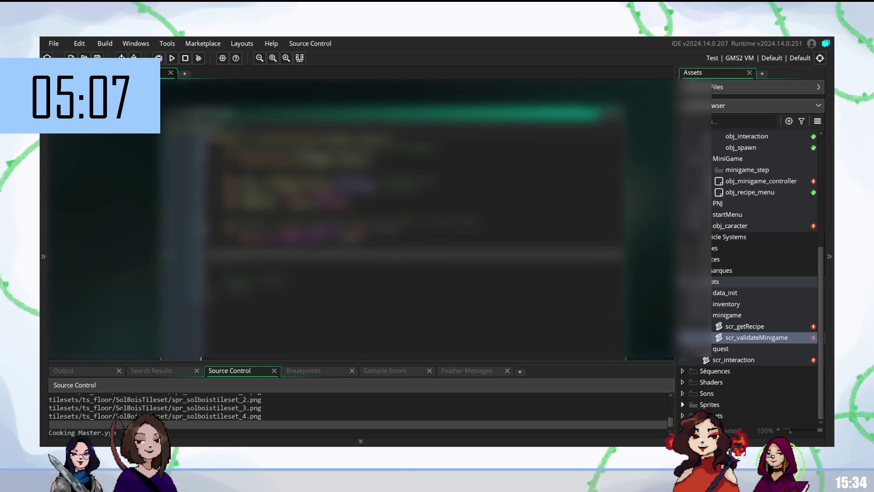
key(Up)
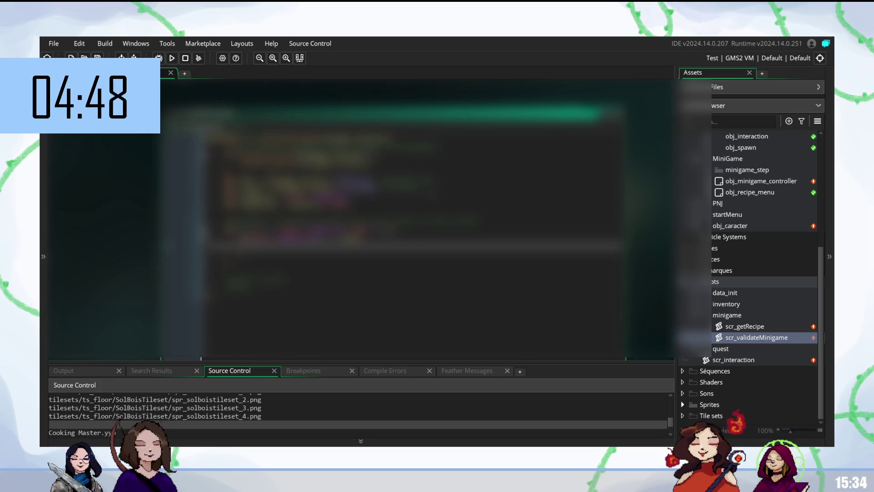
- Insert a scr_ script name on an earlier line, delete a stray word, and save
click(319, 205)
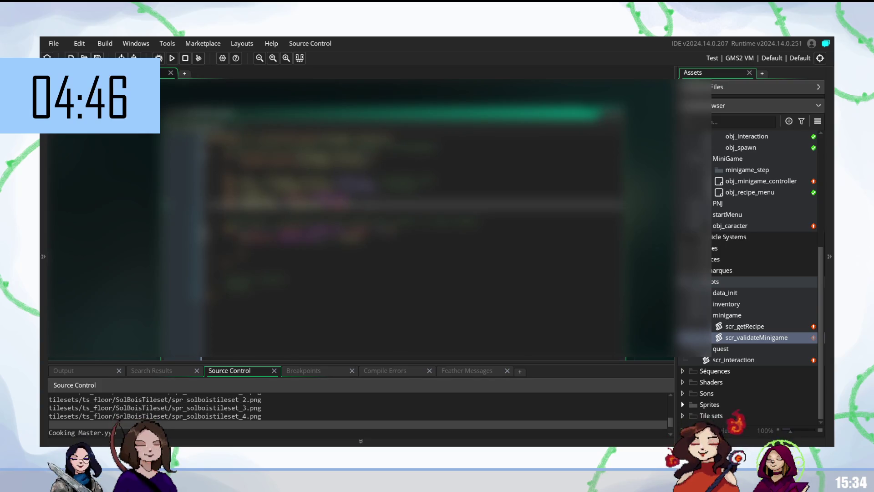
text(scr)
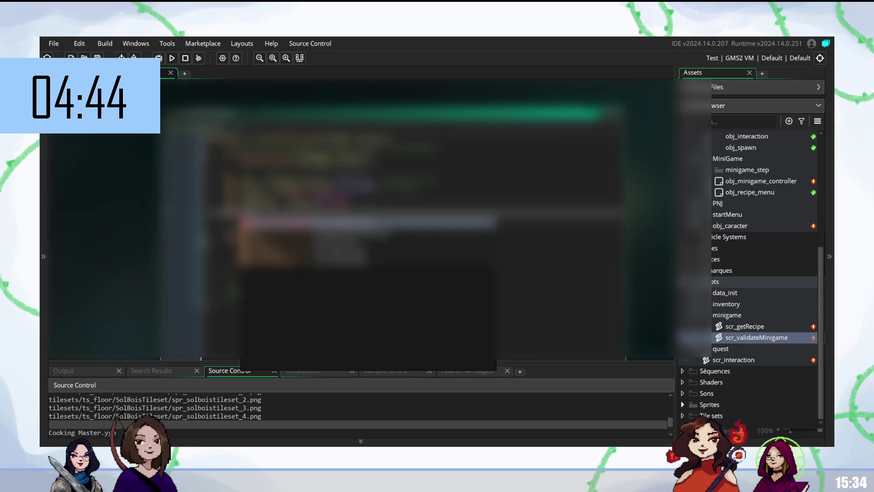
key(Return)
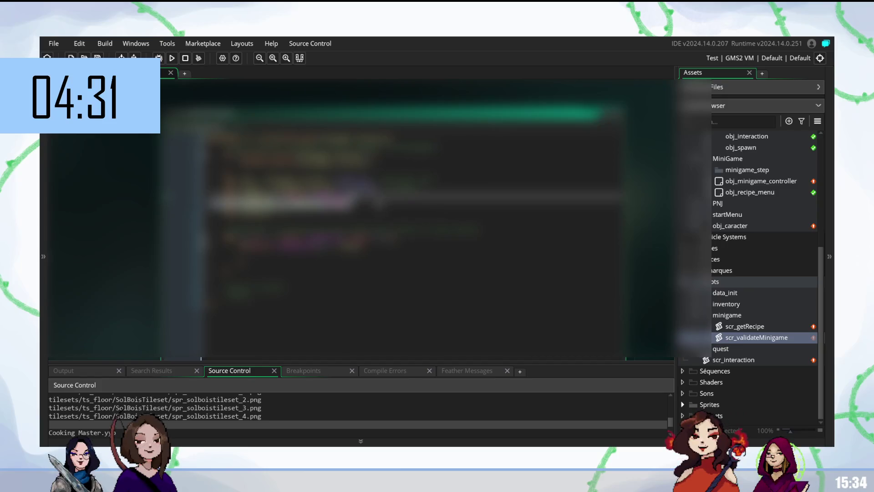
double_click(280, 200)
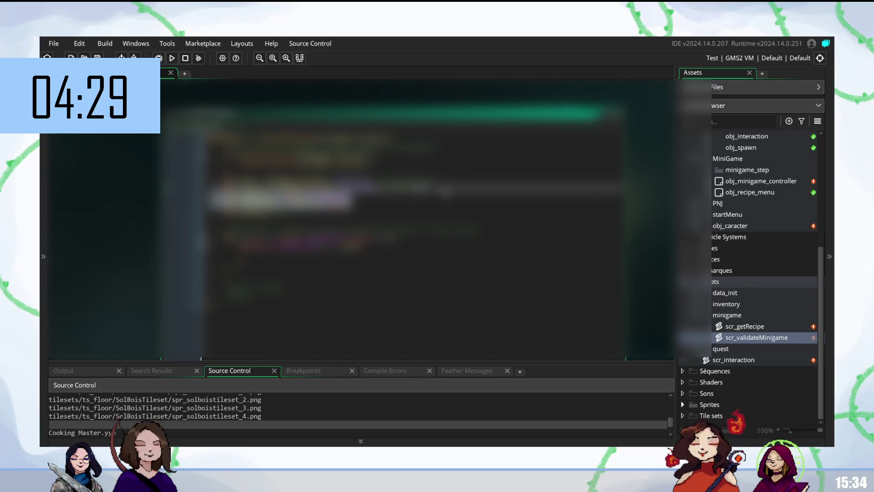
key(BackSpace)
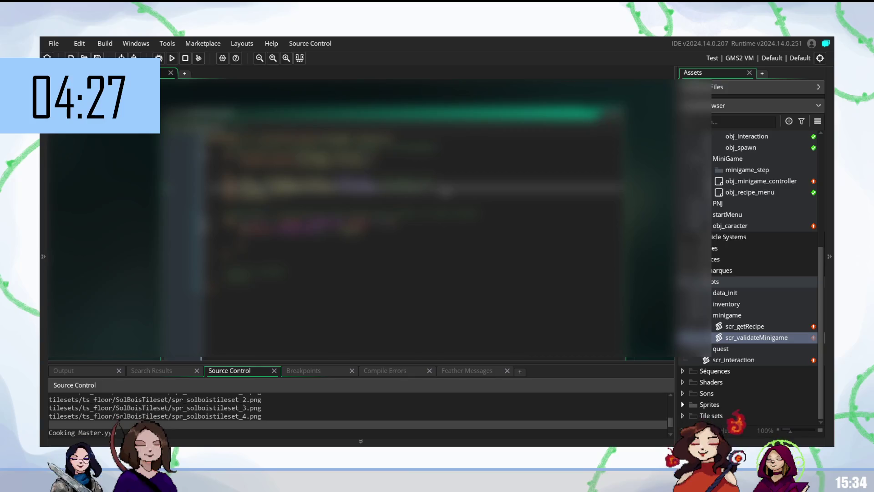
click(445, 200)
key(ctrl+s)
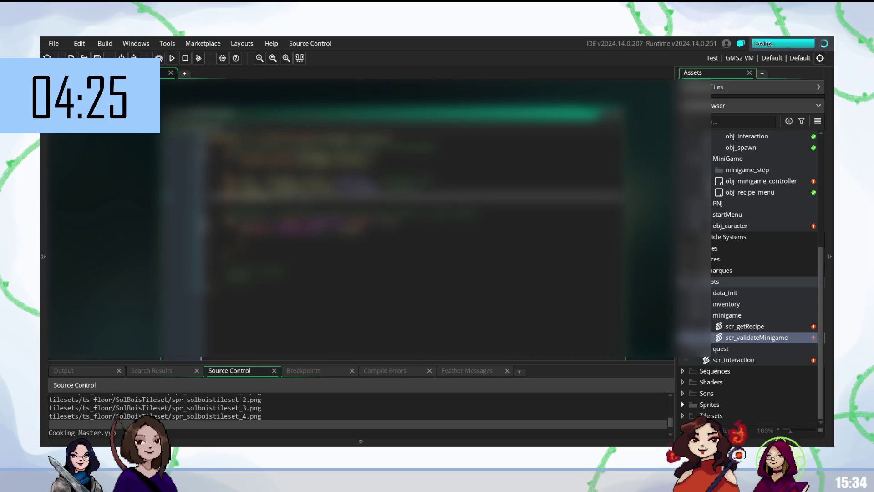
- Type spr on a lower line and remove the leftover empty line
click(410, 238)
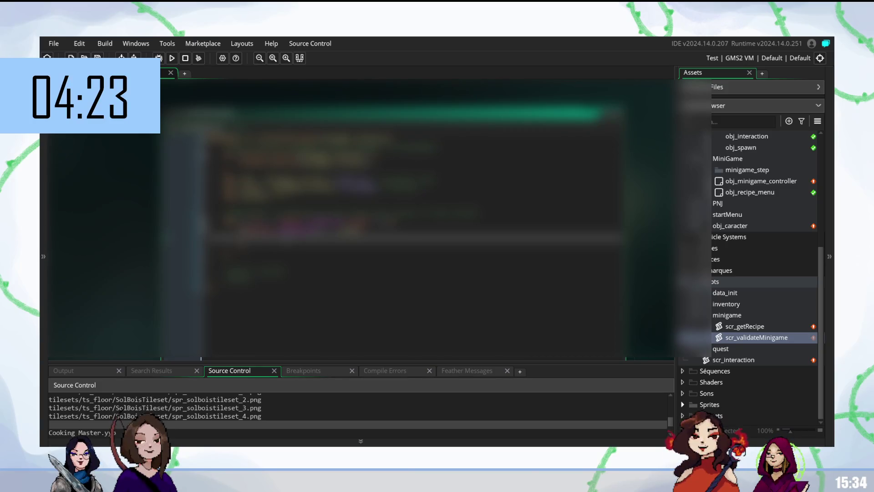
text(spr)
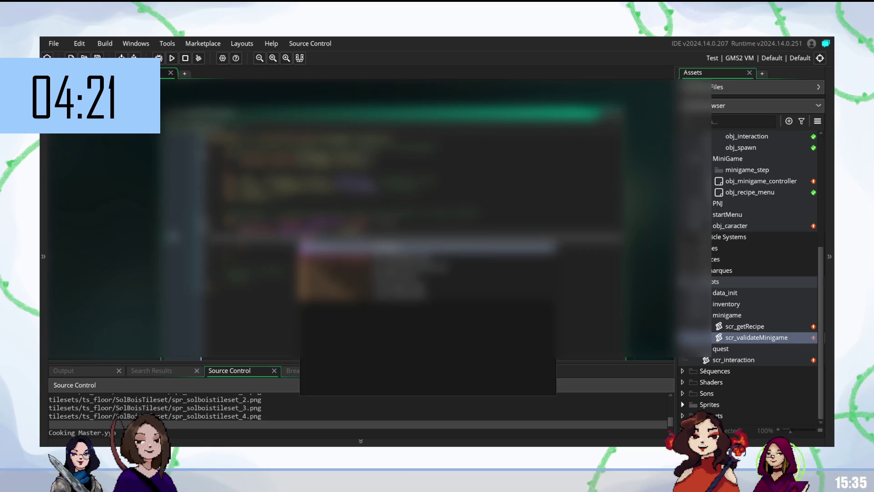
key(BackSpace)
key(BackSpace)
key(BackSpace)
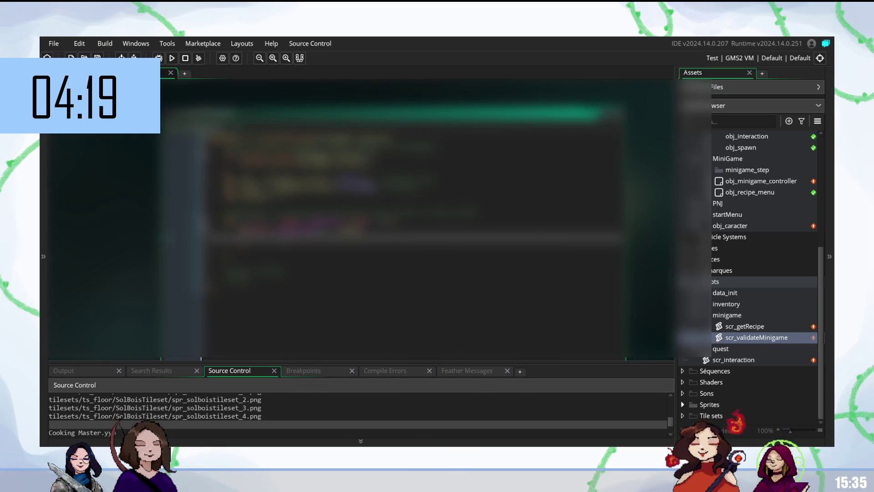
key(BackSpace)
- Add an if statement below, completing its g-prefixed term from autocomplete
key(Down)
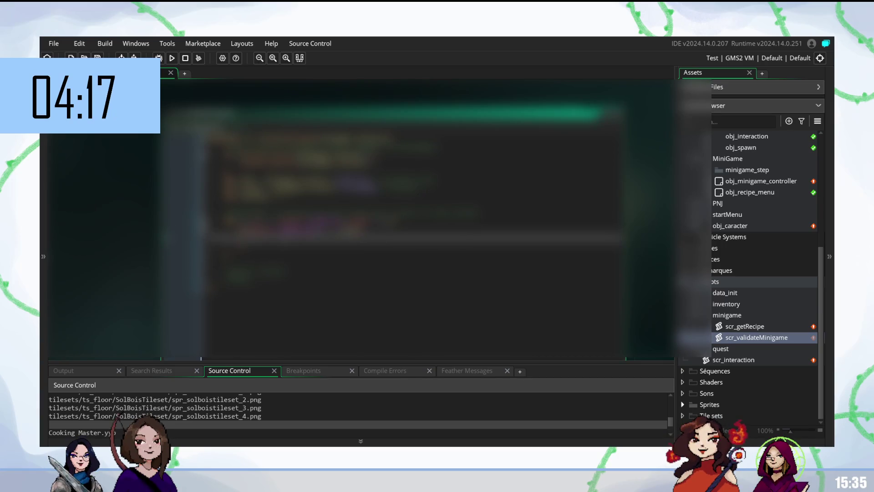
text(if)
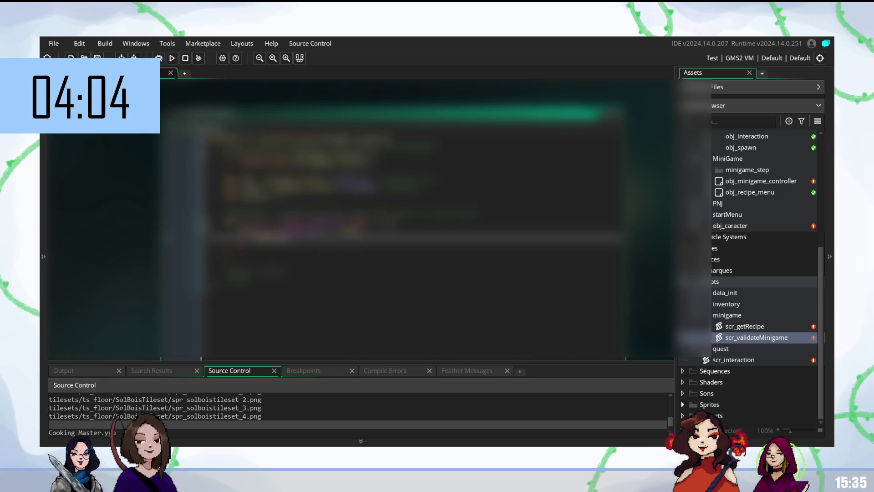
text(g)
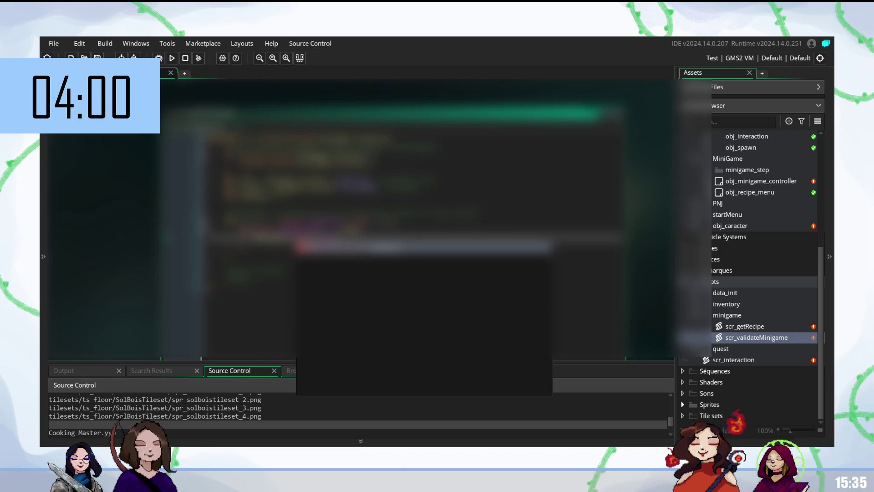
key(Return)
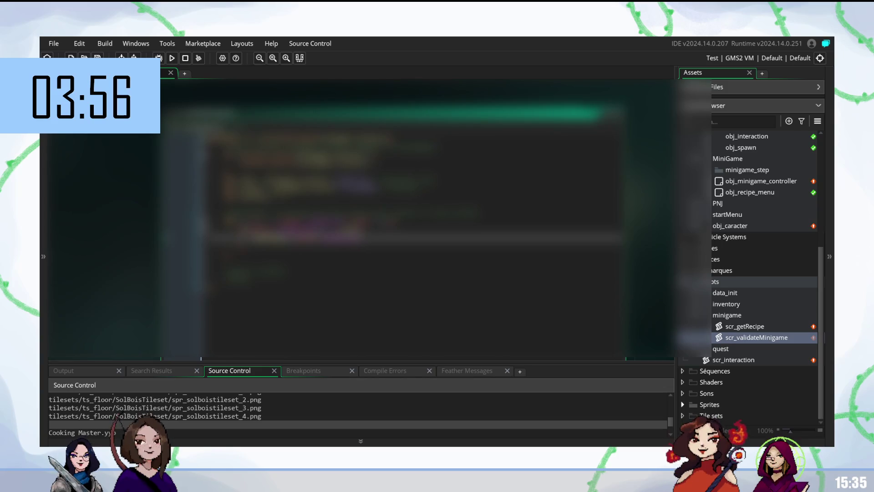
key(Return)
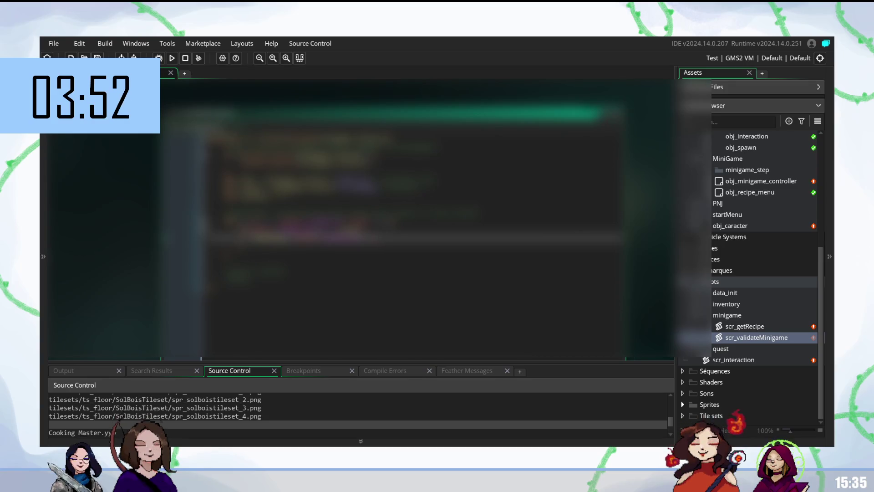
- Move through the scr_validateMinigame code line by line, revising each line
click(318, 248)
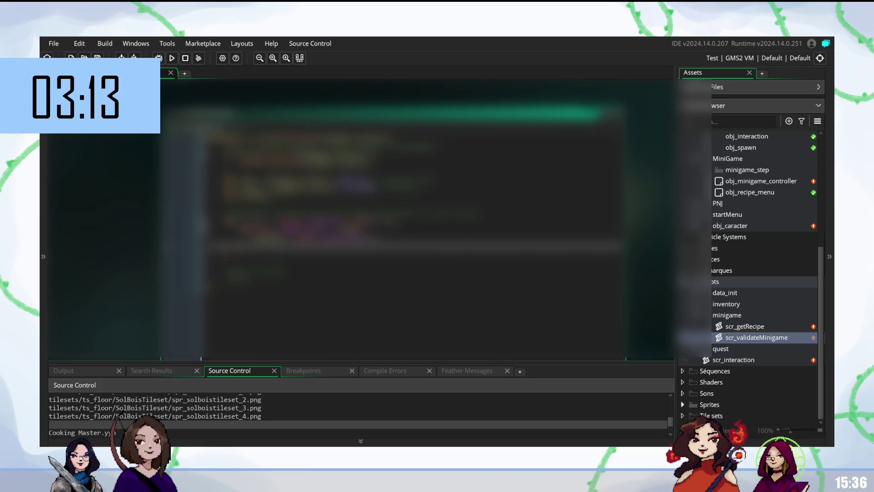
click(319, 221)
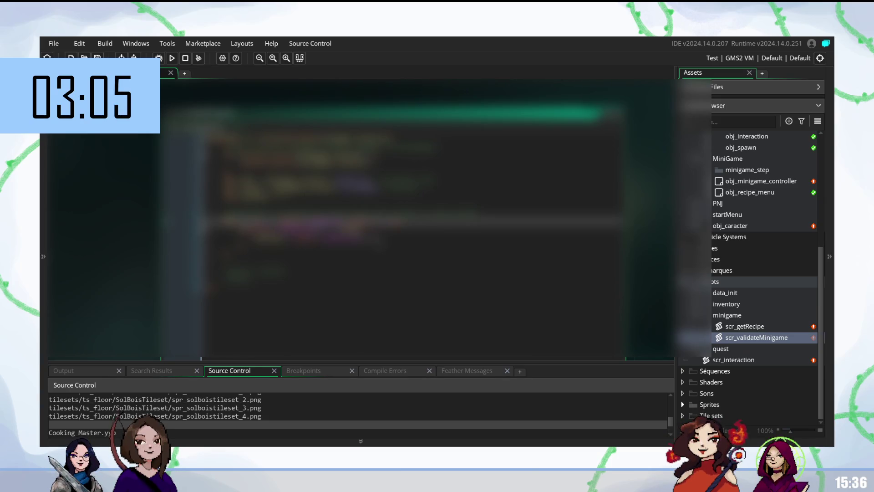
click(318, 238)
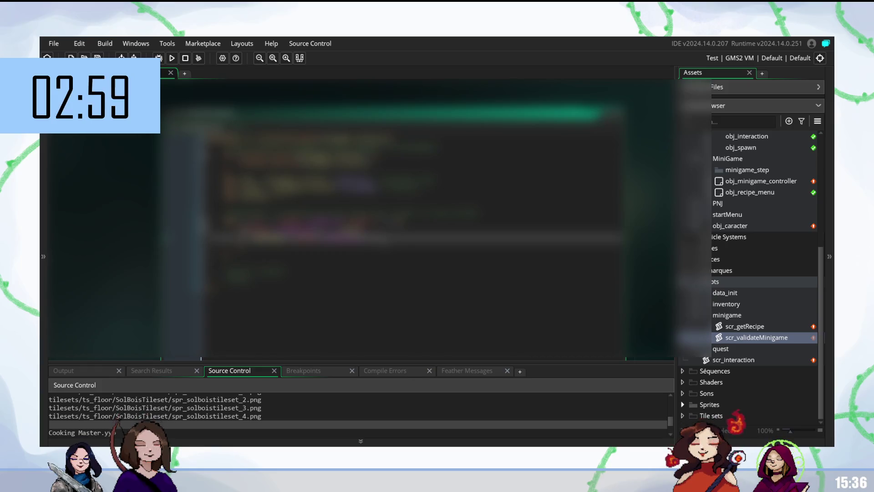
click(364, 222)
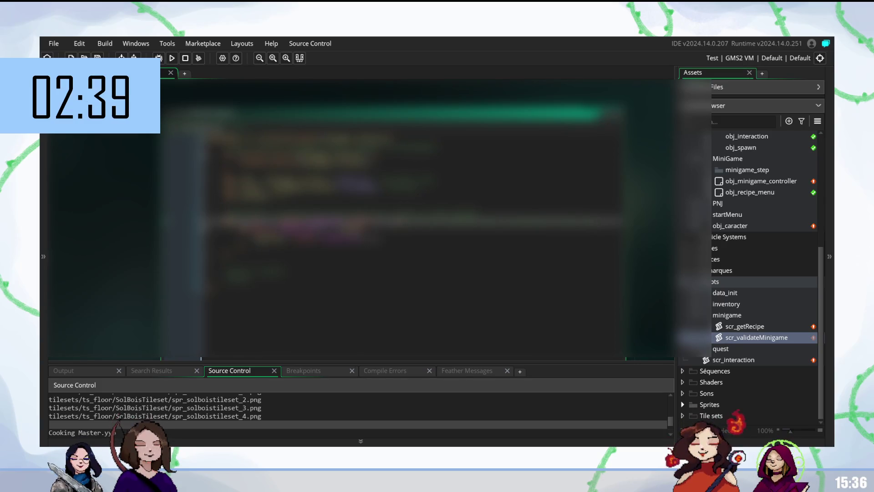
click(273, 246)
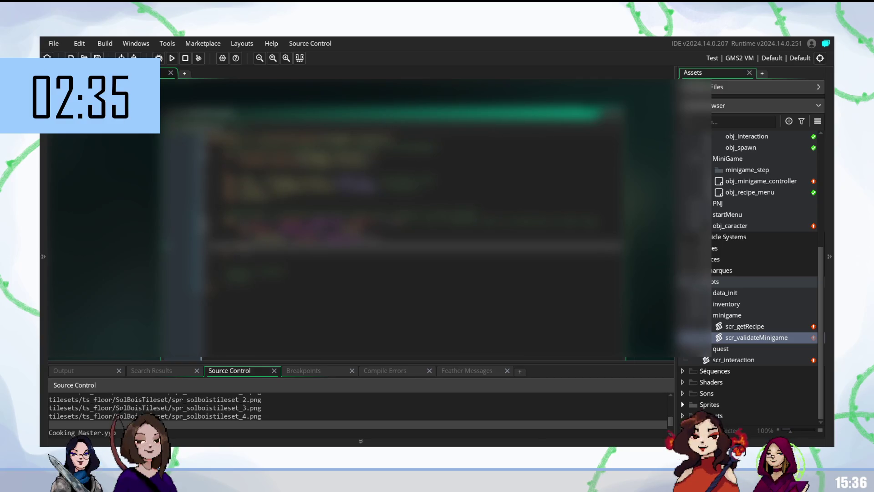
click(274, 255)
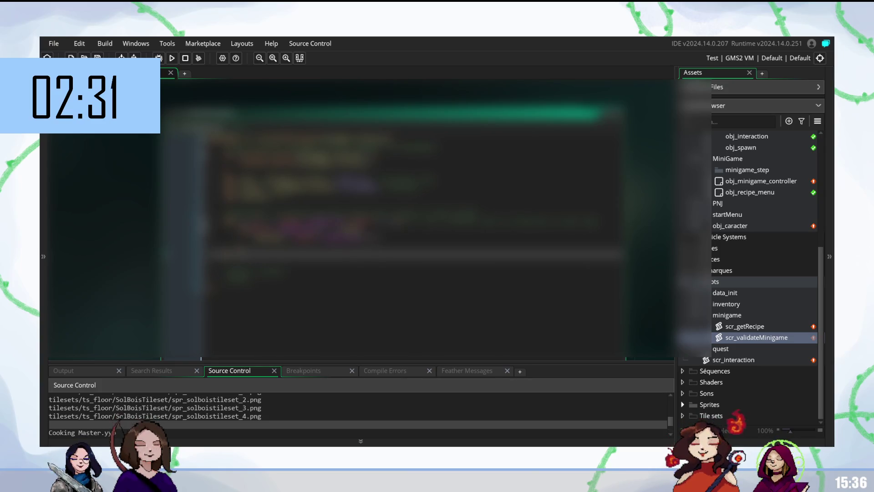
key(Down)
key(Up)
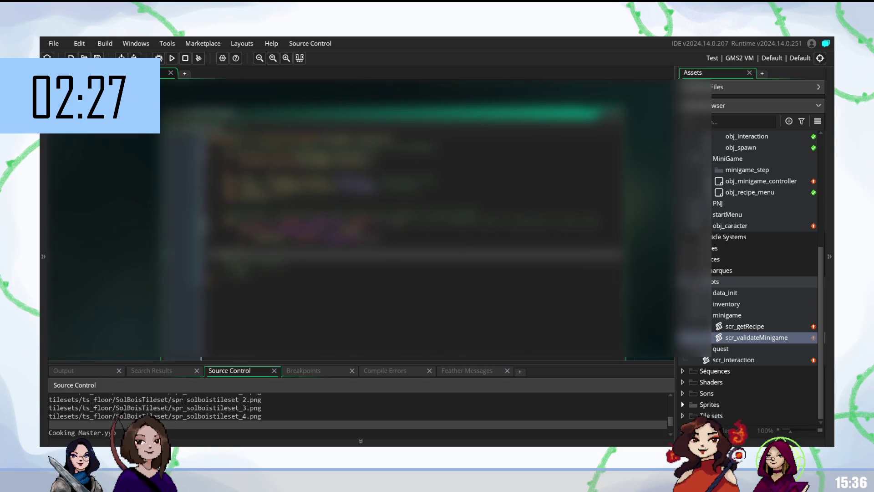
key(Down)
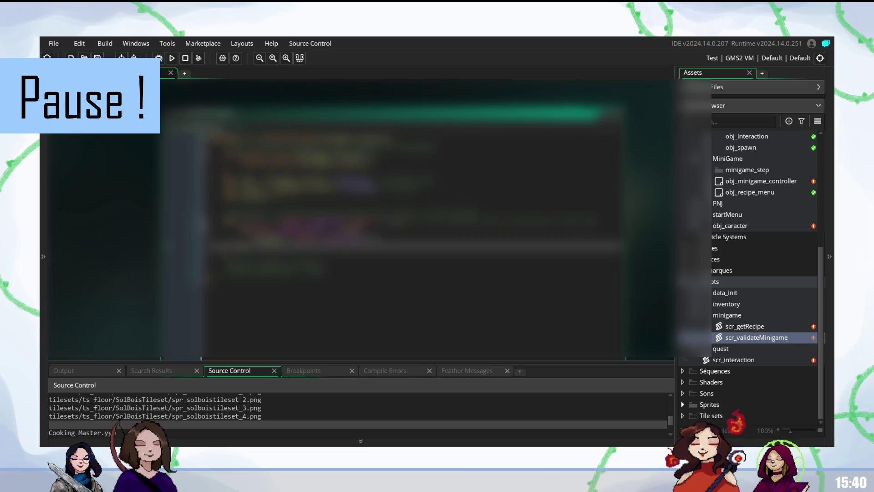
- After checking a few lower script lines, open obj_minigame_controller and right-click the minigame folder
click(319, 263)
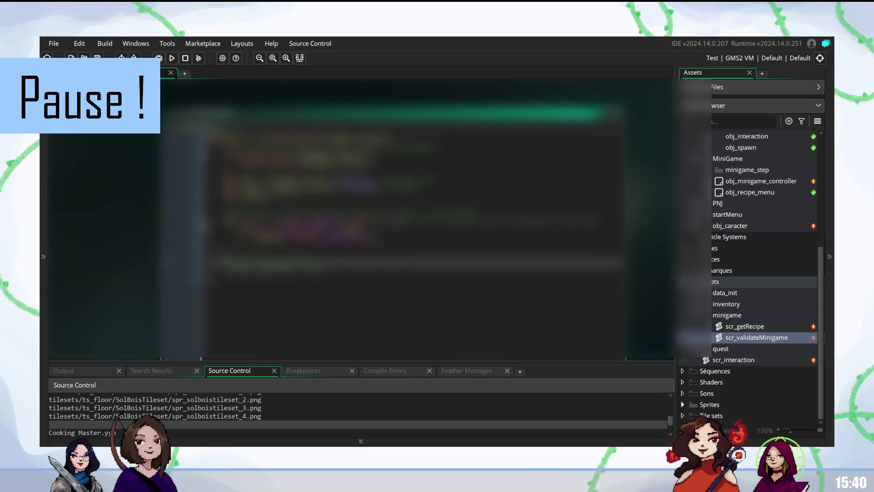
click(319, 245)
click(319, 258)
click(319, 265)
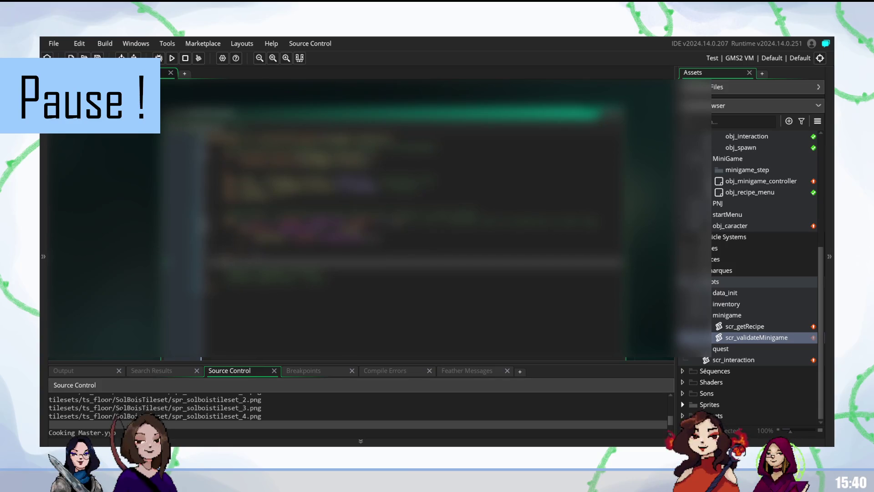
double_click(741, 181)
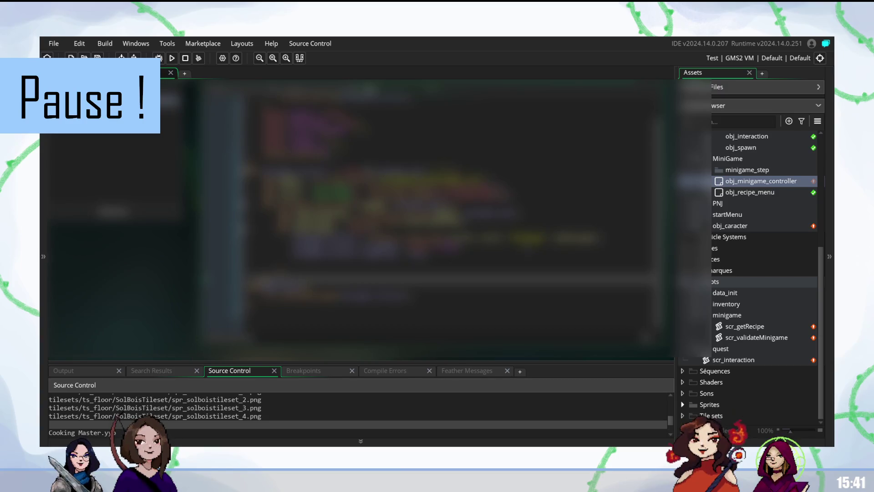
right_click(732, 317)
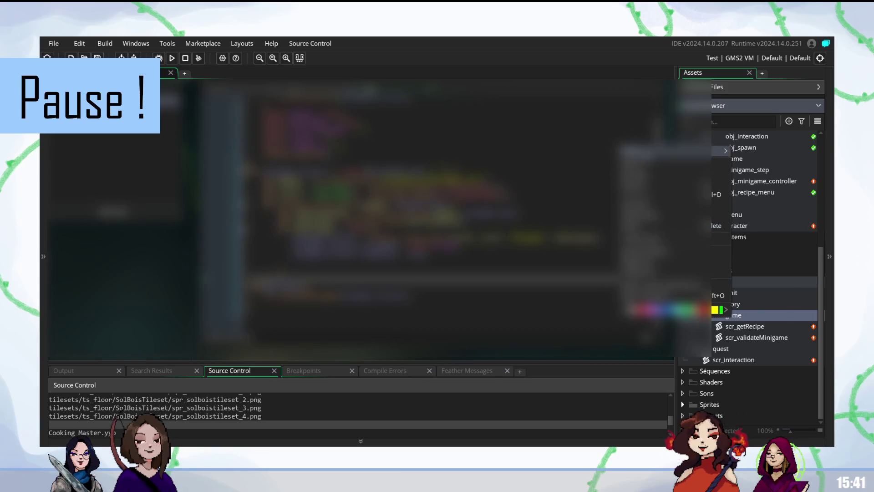
- Create a script named scr_createMinigame inside the minigame scripts folder
mouse_move(719, 150)
click(749, 251)
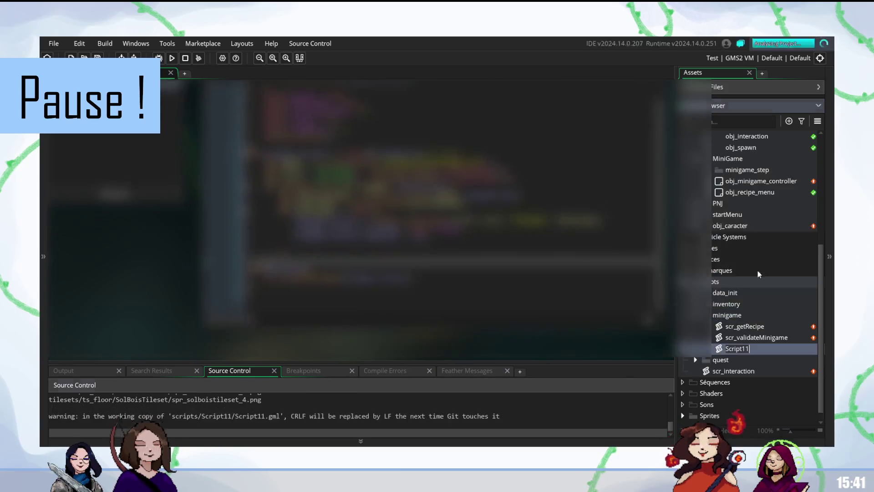
text(scr)
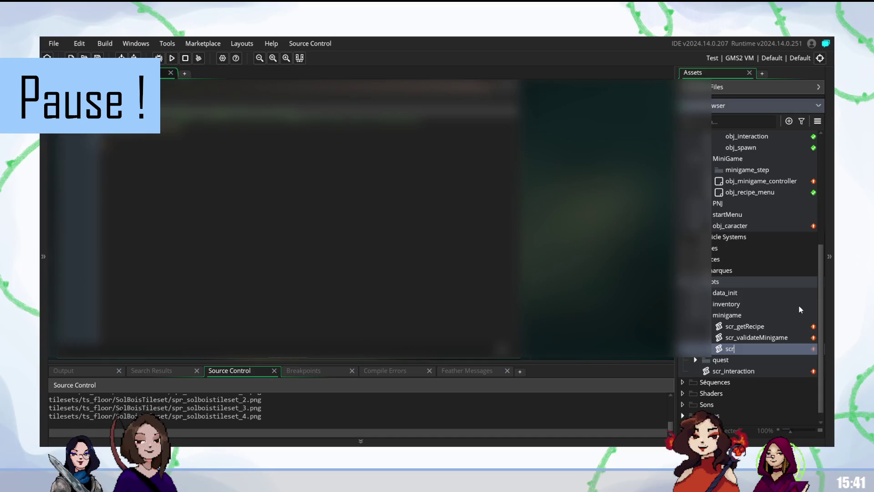
text(createMinigame)
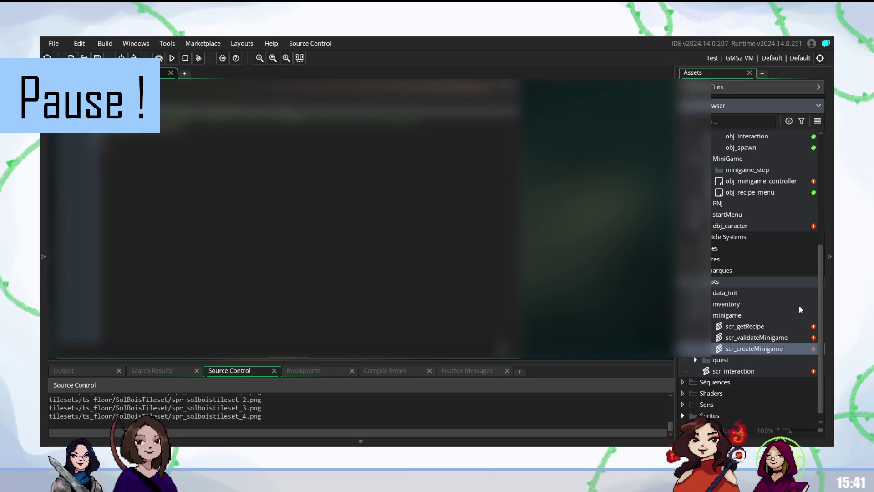
key(Return)
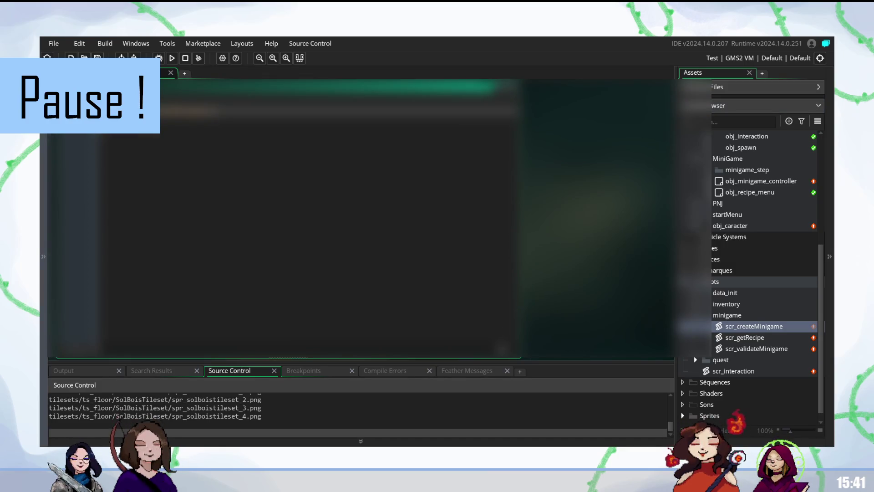
click(750, 182)
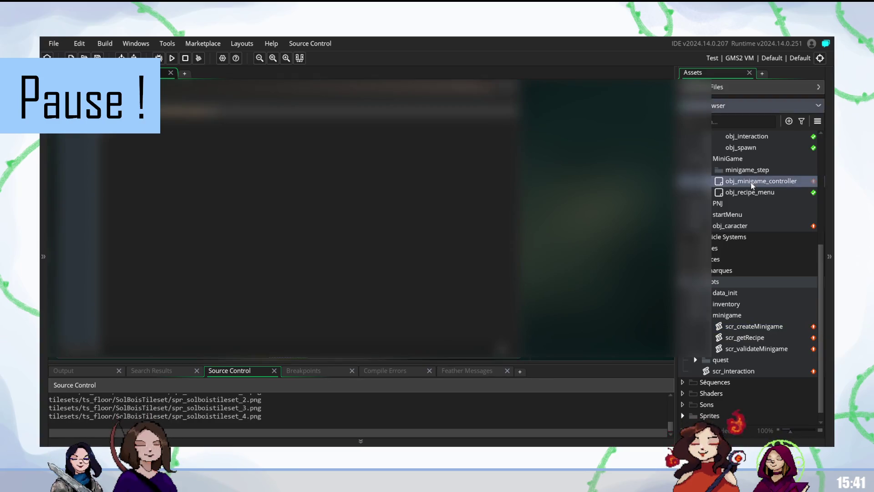
- Open obj_minigame_controller's code, scroll through it, and place the cursor near the top
double_click(751, 183)
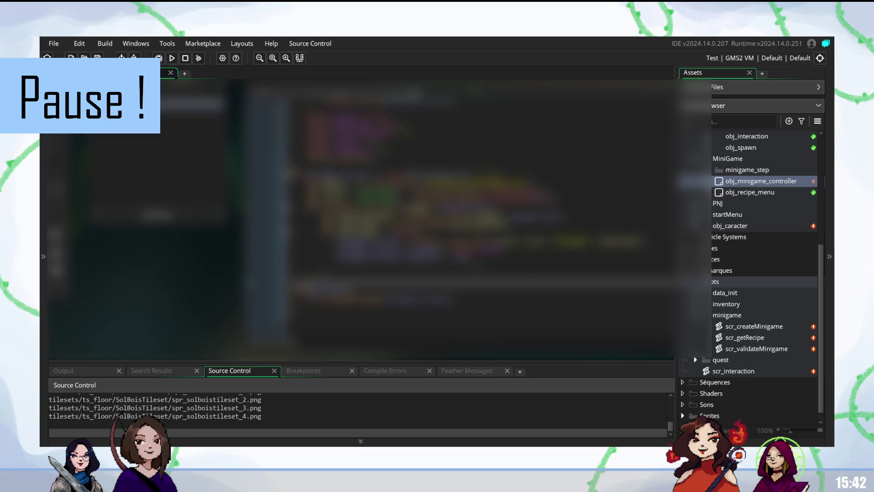
scroll(478, 214, up, 1)
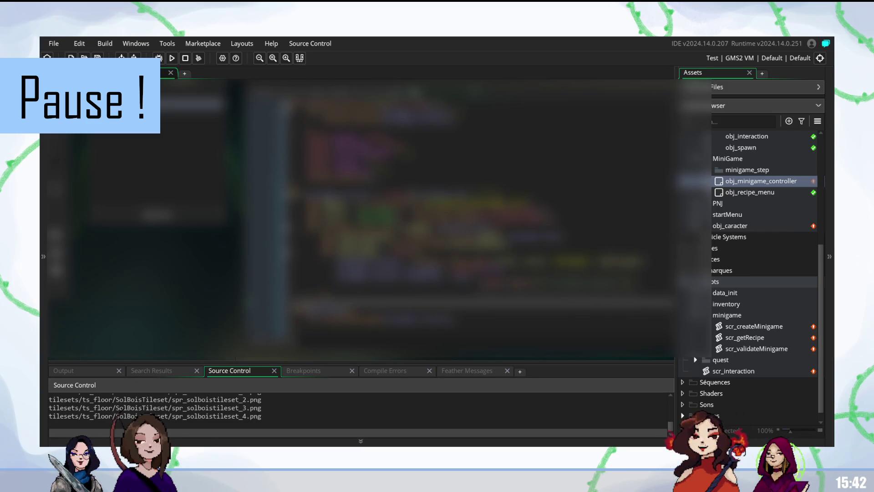
scroll(479, 211, down, 1)
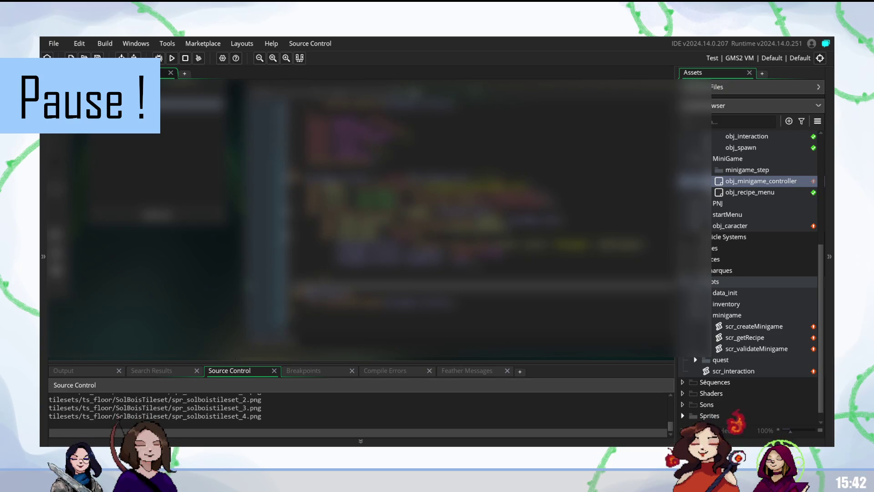
scroll(478, 214, up, 1)
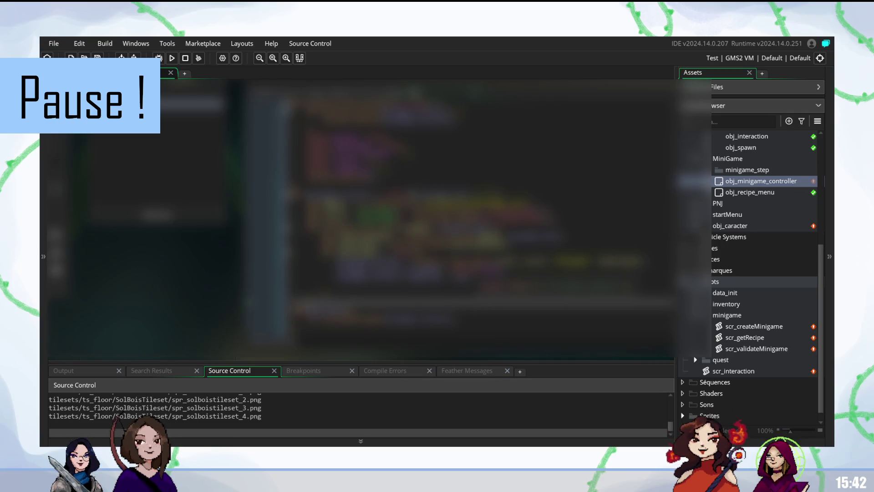
scroll(478, 214, down, 6)
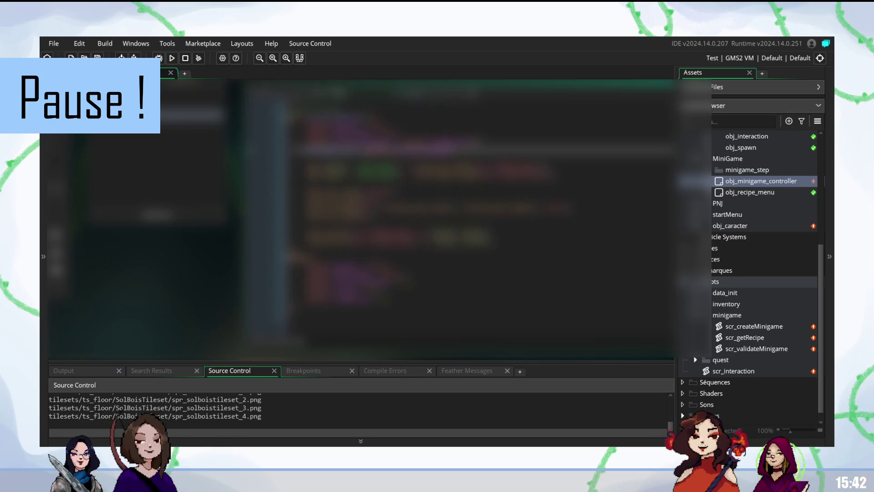
click(456, 191)
click(455, 148)
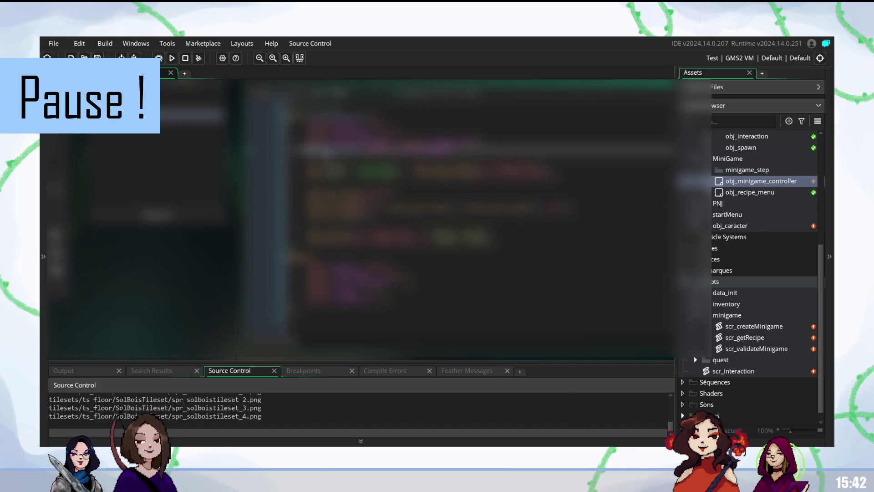